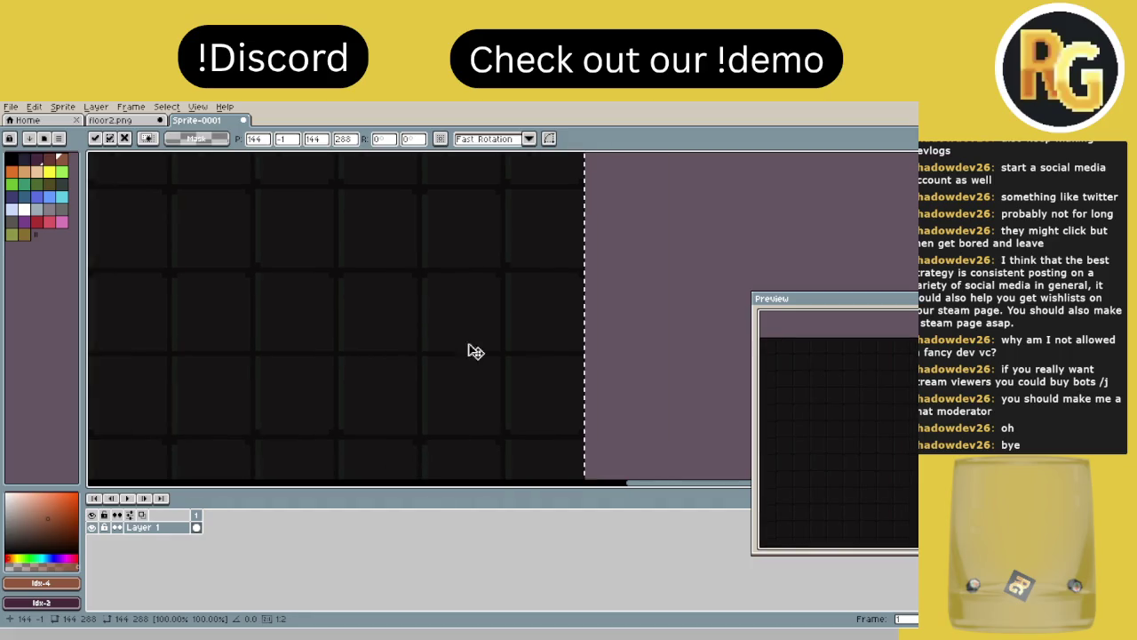
Step: Commit the pending transform and pan the view over to the tile edges
key("Return")
scroll(516, 365, "down", 5)
scroll(484, 329, "up", 3)
scroll(533, 349, "up", 1)
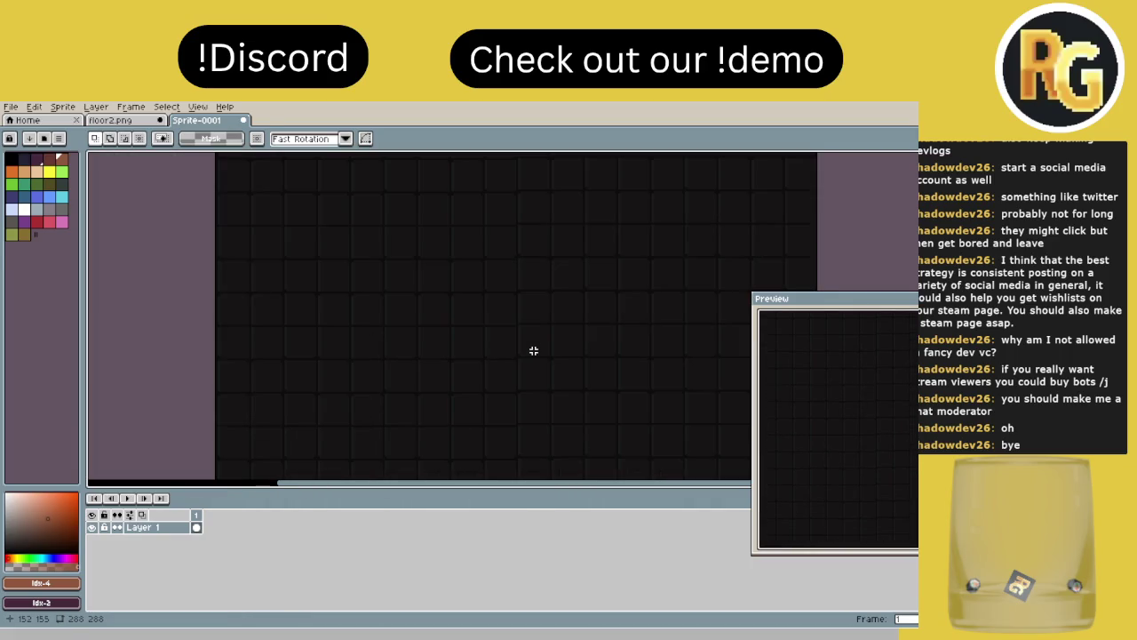
scroll(533, 350, "down", 1)
left_click_drag(502, 333, 465, 310)
left_click_drag(541, 347, 531, 380)
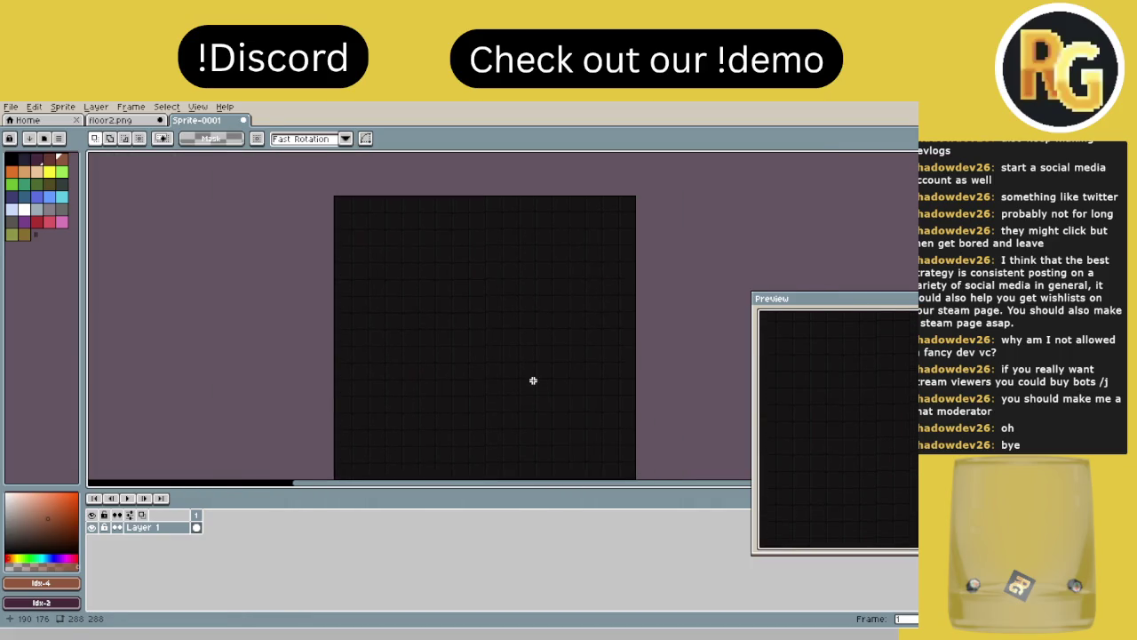
scroll(554, 272, "up", 1)
scroll(520, 323, "up", 2)
mouse_move(520, 322)
left_mouse_down()
mouse_move(441, 263)
mouse_move(343, 294)
left_mouse_up()
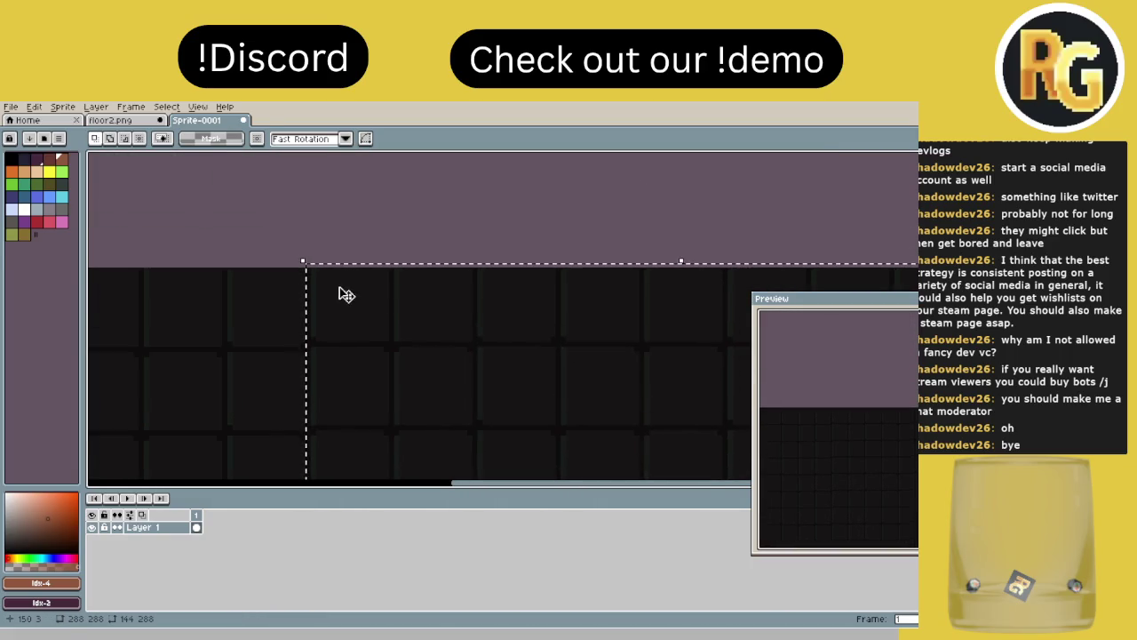
scroll(311, 276, "up", 3)
Step: Move the right-hand tile section down a few pixels and apply the move
left_click_drag(278, 263, 317, 157)
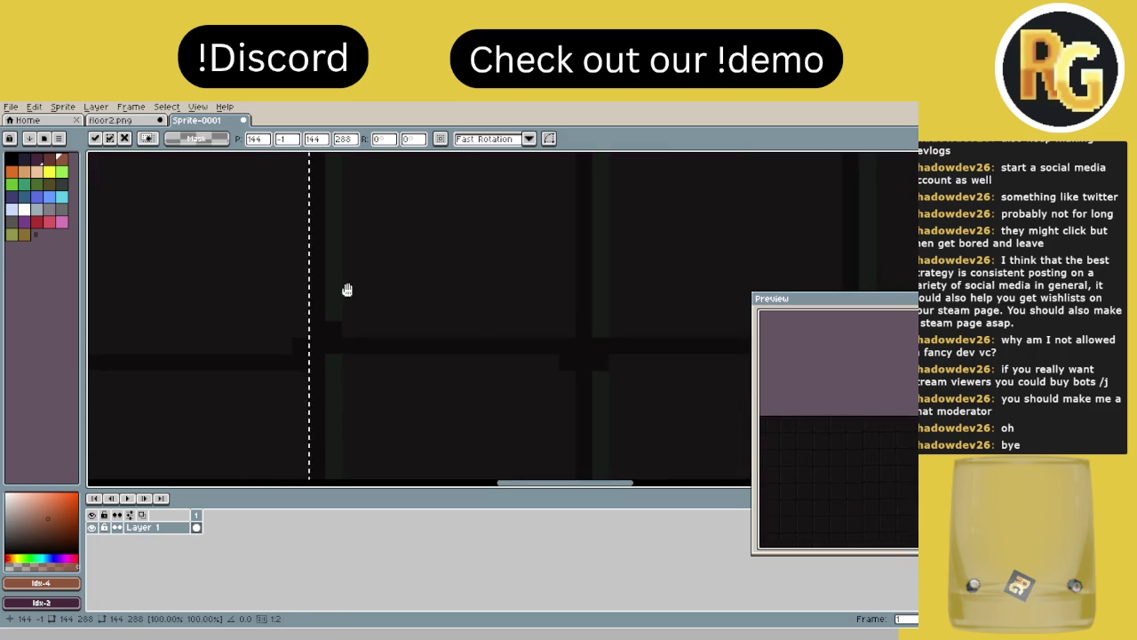
scroll(368, 358, "down", 2)
scroll(367, 358, "down", 1)
scroll(373, 360, "down", 1)
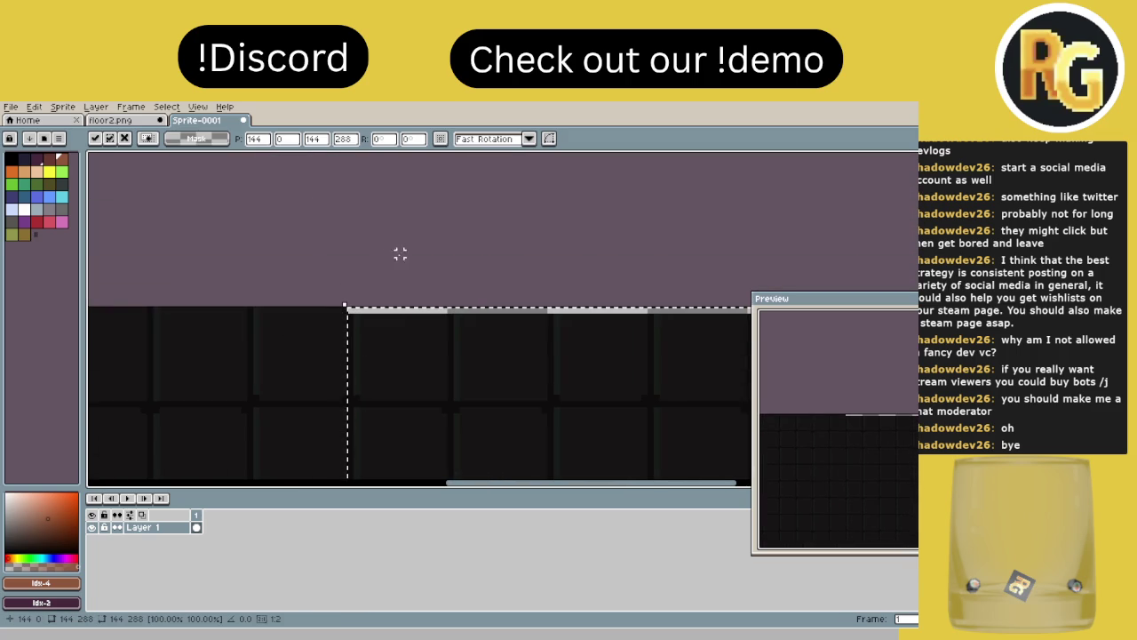
scroll(411, 277, "down", 2)
left_click(411, 280)
scroll(404, 271, "down", 1)
left_click_drag(396, 266, 418, 335)
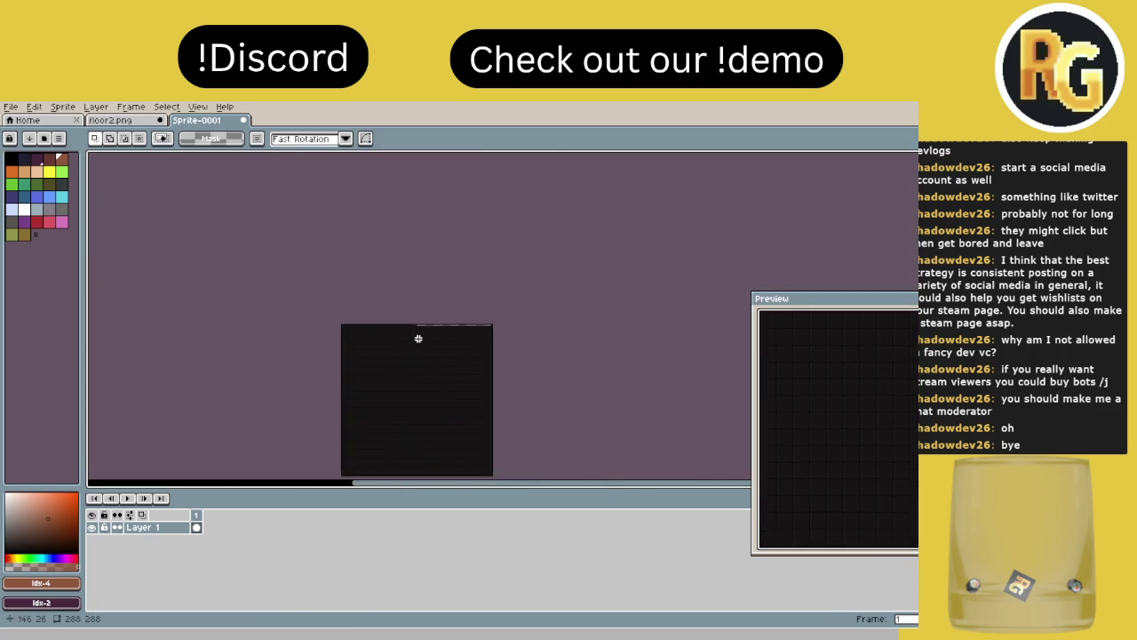
scroll(391, 315, "up", 3)
Step: Shift the 144×1 top-edge strip right to start at x 145, then deselect
mouse_move(378, 302)
left_mouse_down()
mouse_move(502, 315)
mouse_move(136, 257)
left_mouse_up()
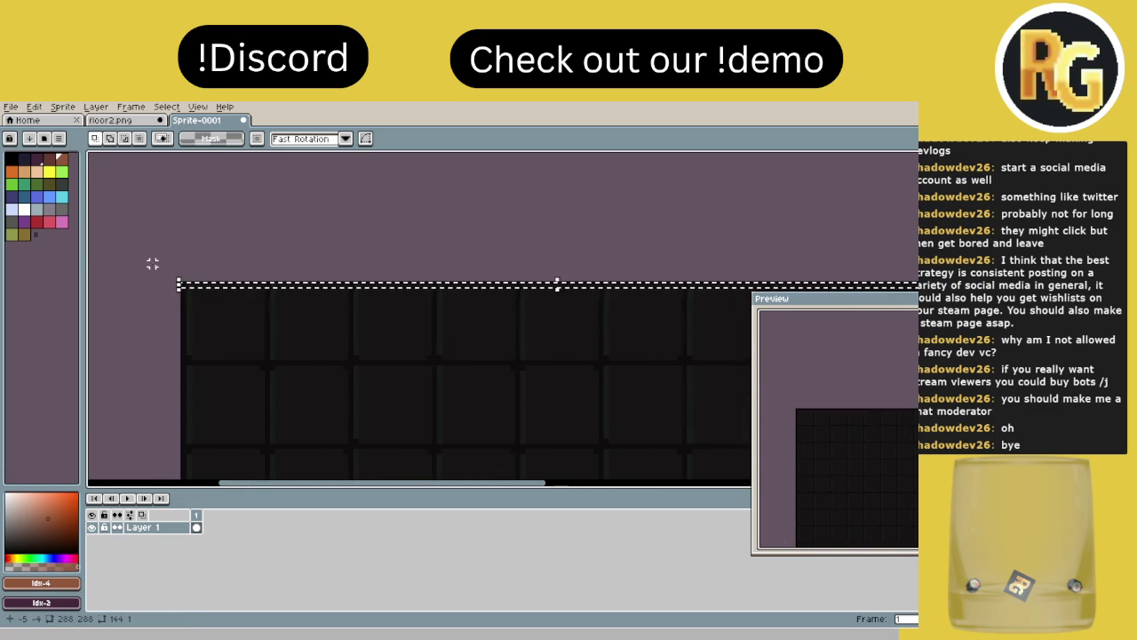
scroll(299, 299, "down", 2)
left_click(327, 312)
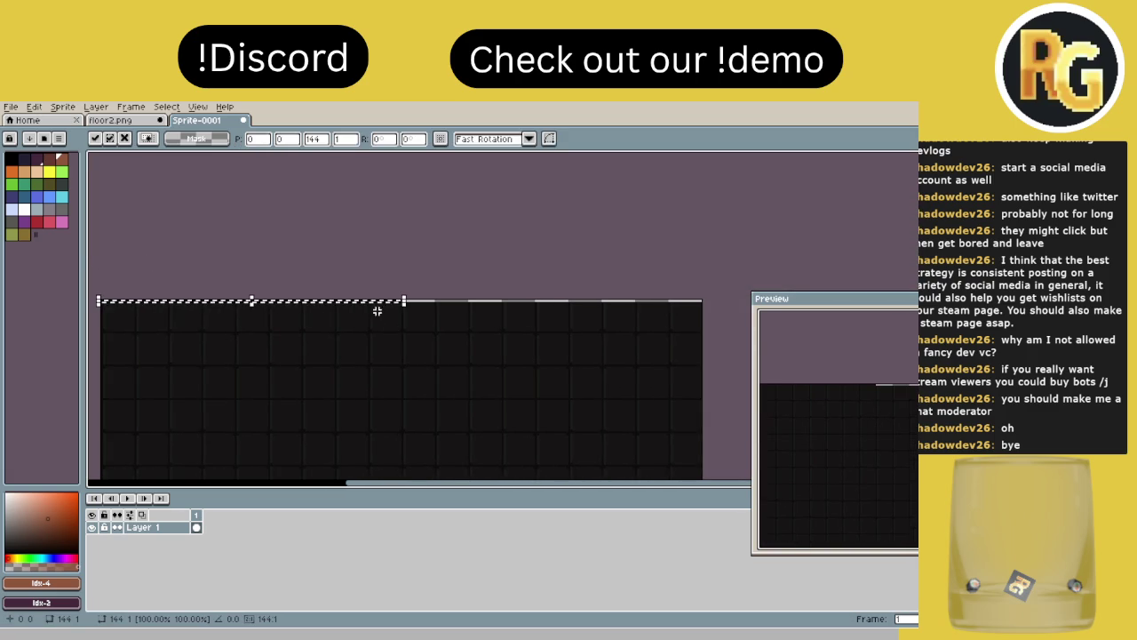
mouse_move(380, 307)
left_mouse_down()
mouse_move(647, 327)
mouse_move(682, 309)
left_mouse_up()
scroll(267, 321, "up", 2)
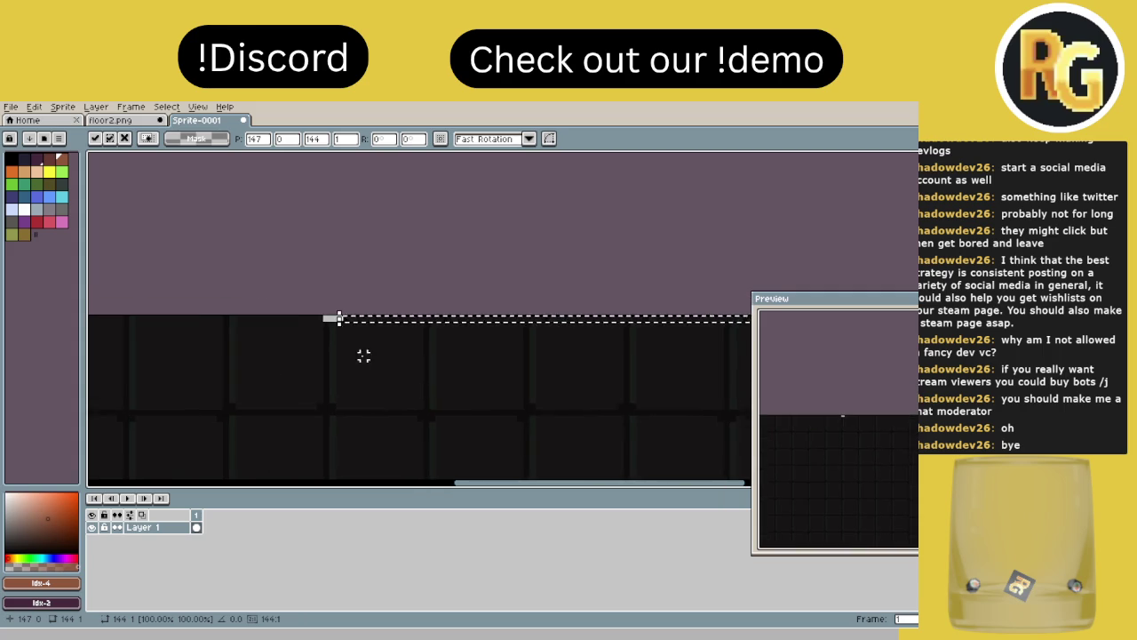
scroll(337, 338, "up", 5)
left_click_drag(419, 269, 394, 256)
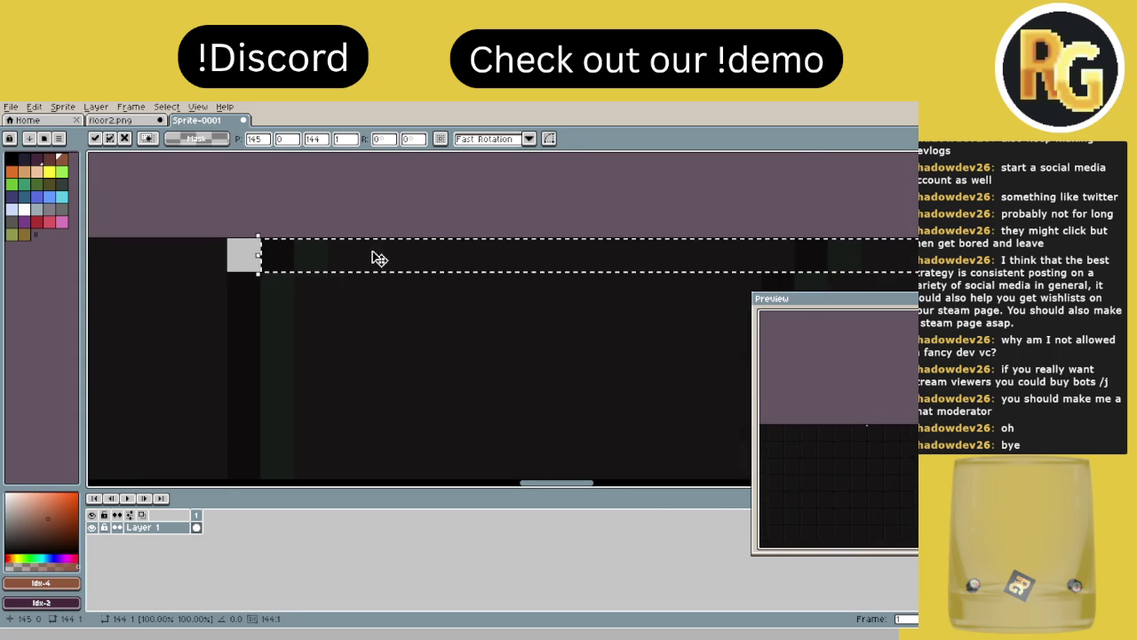
scroll(373, 266, "down", 5)
key("ctrl+d")
scroll(458, 359, "down", 2)
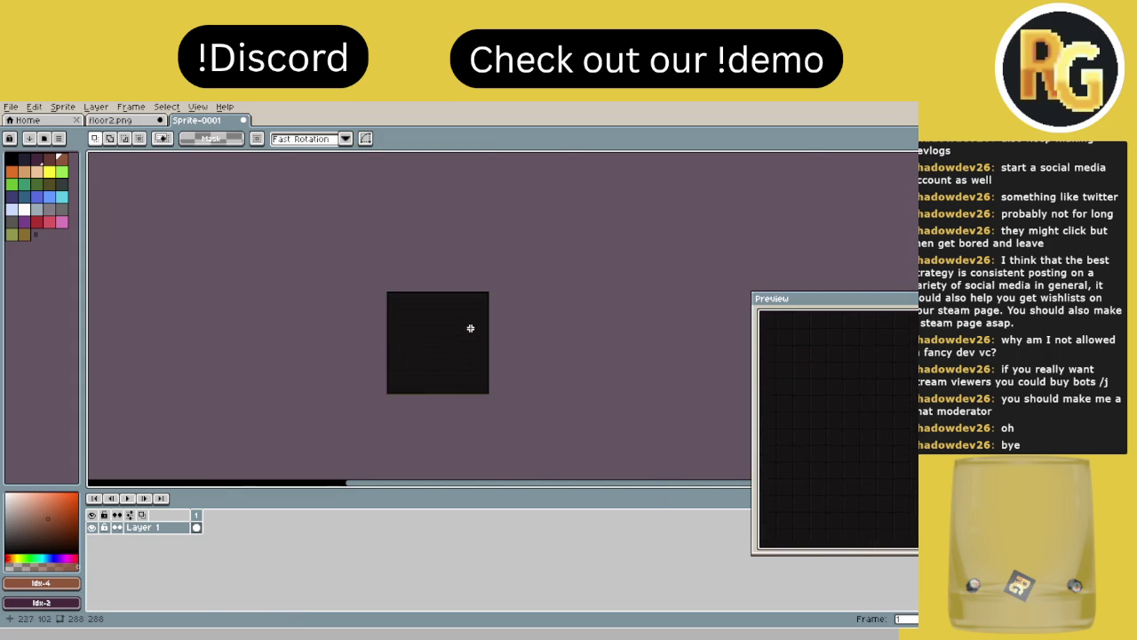
scroll(469, 328, "up", 2)
left_click_drag(504, 326, 523, 351)
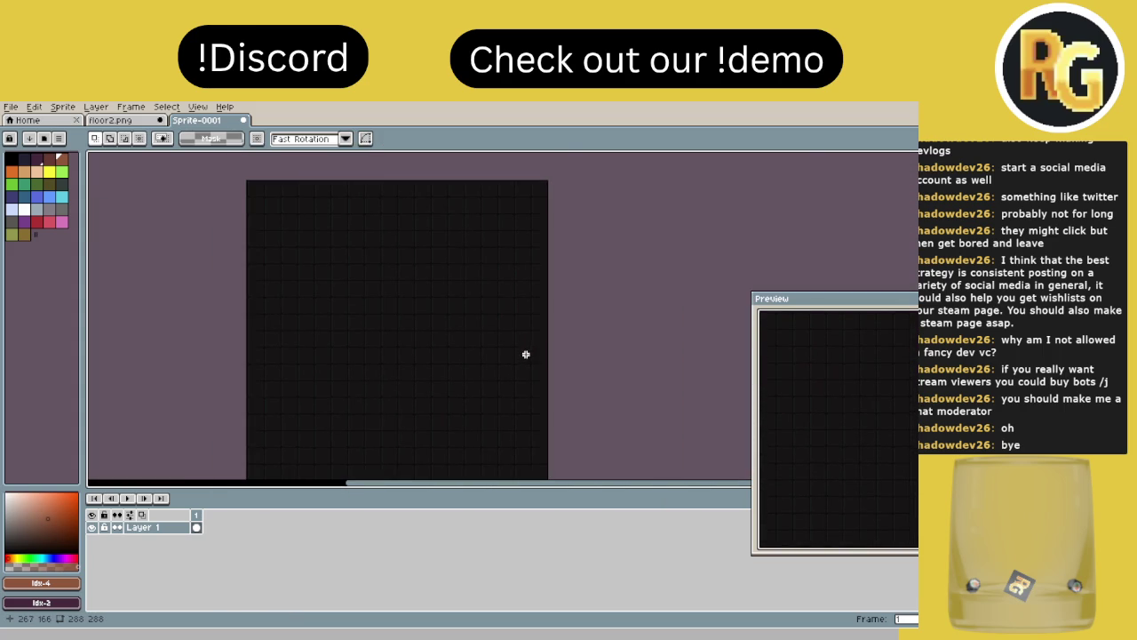
left_click(113, 120)
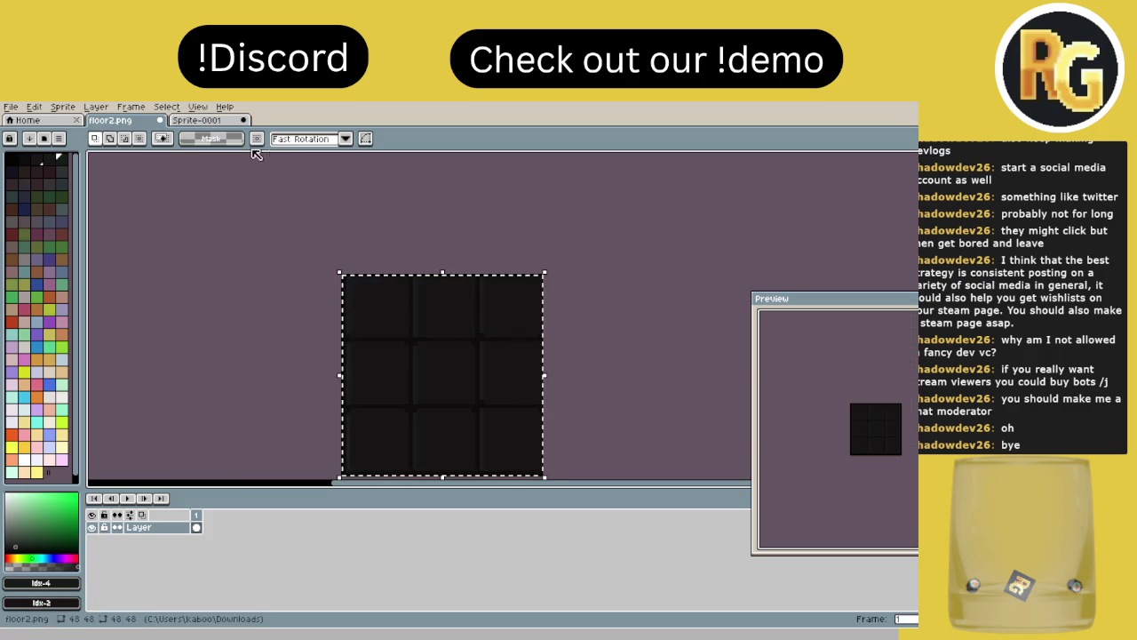
left_click(205, 121)
scroll(426, 332, "down", 2)
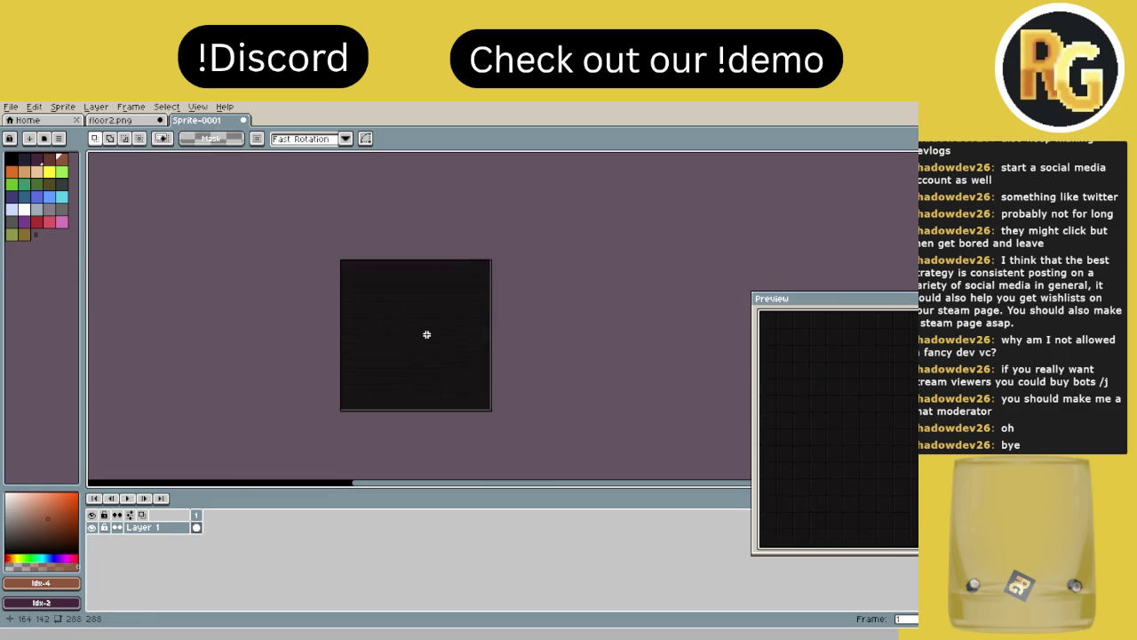
scroll(427, 333, "up", 2)
left_click_drag(427, 332, 414, 320)
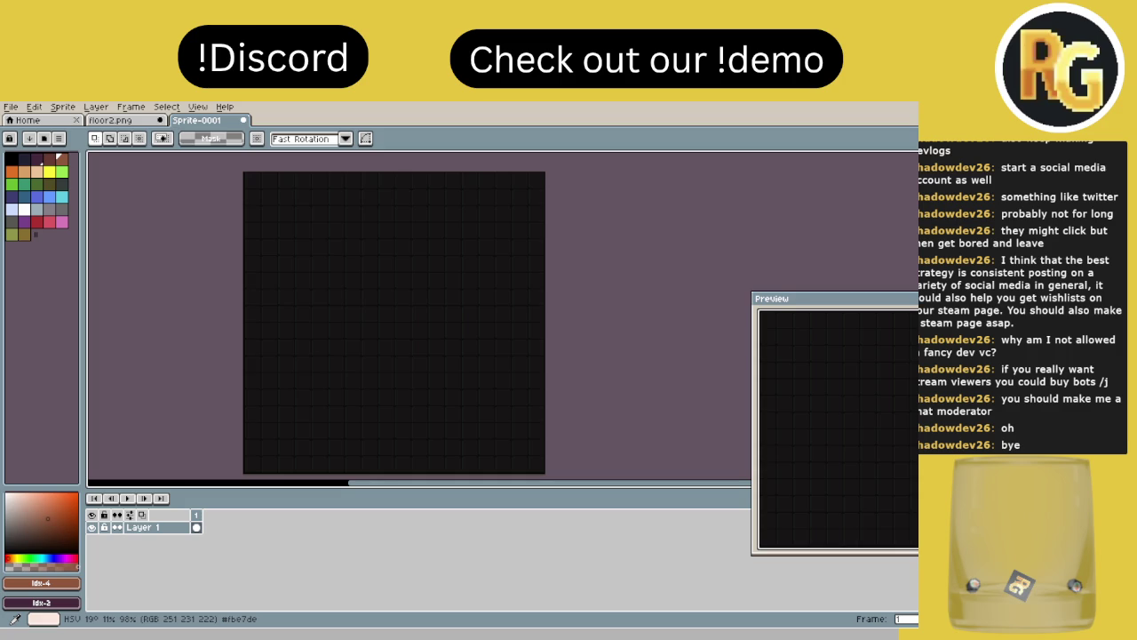
Step: Switch to the floor2.png 48×48 three-by-three tile image
left_click(111, 120)
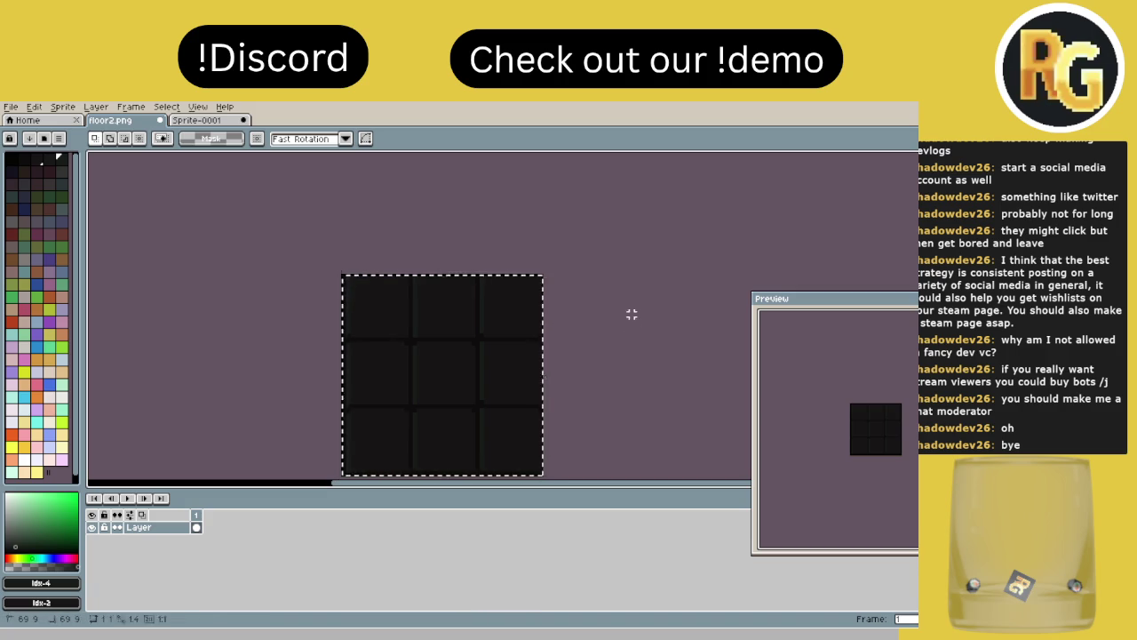
Step: Clear the floor2 selection and bring the Techno1020.png wall strip into view
key("ctrl+d")
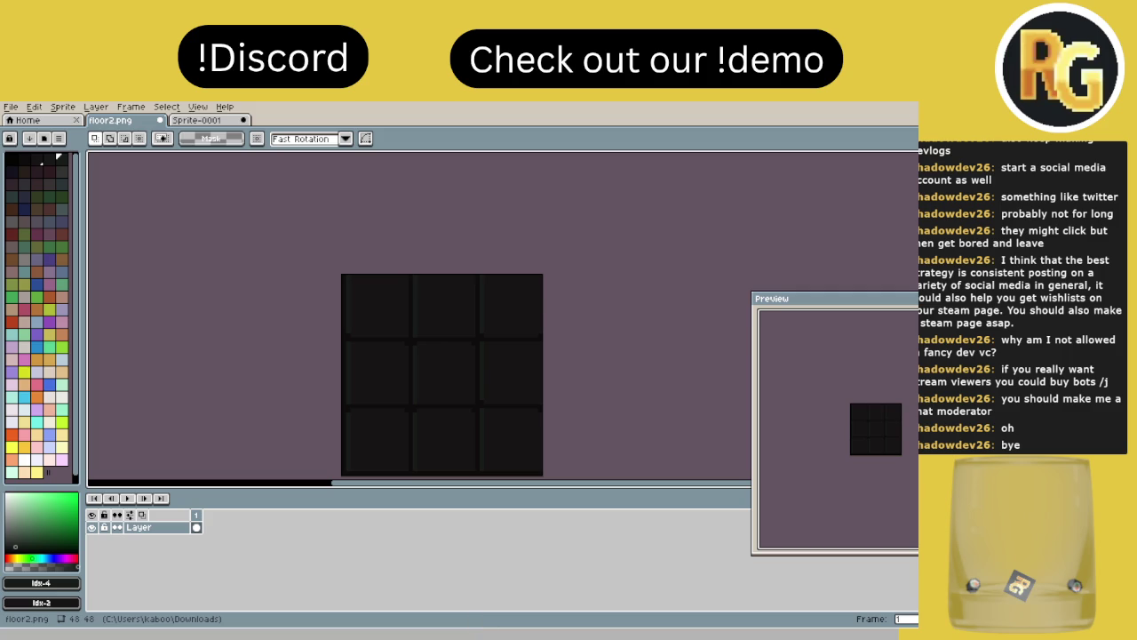
scroll(238, 267, "up", 2)
scroll(336, 339, "up", 2)
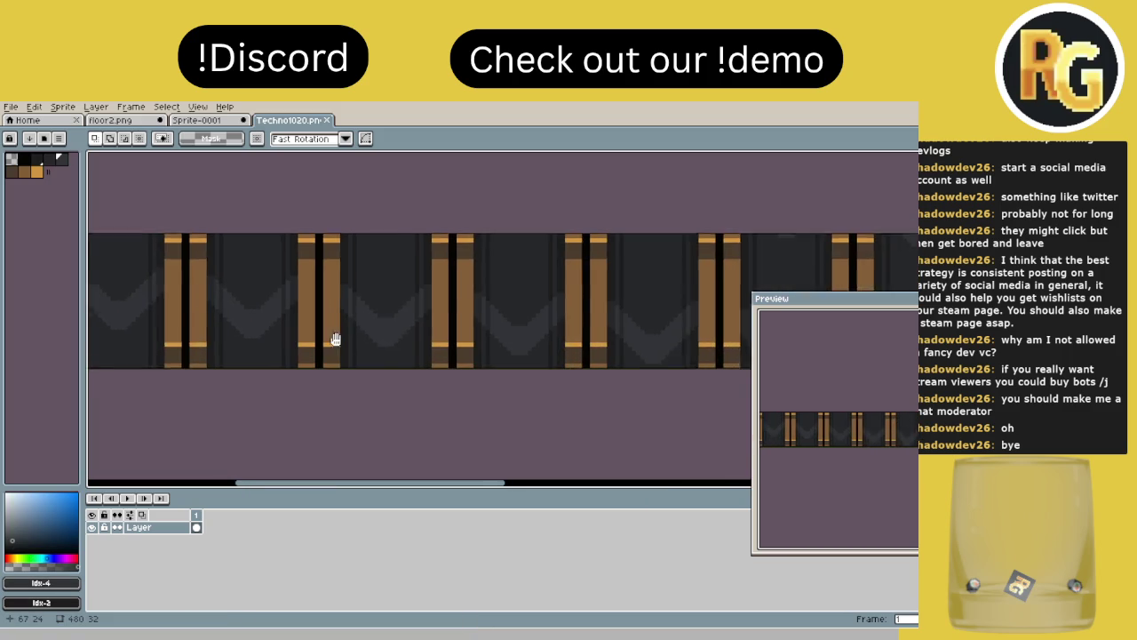
scroll(336, 339, "left", 2)
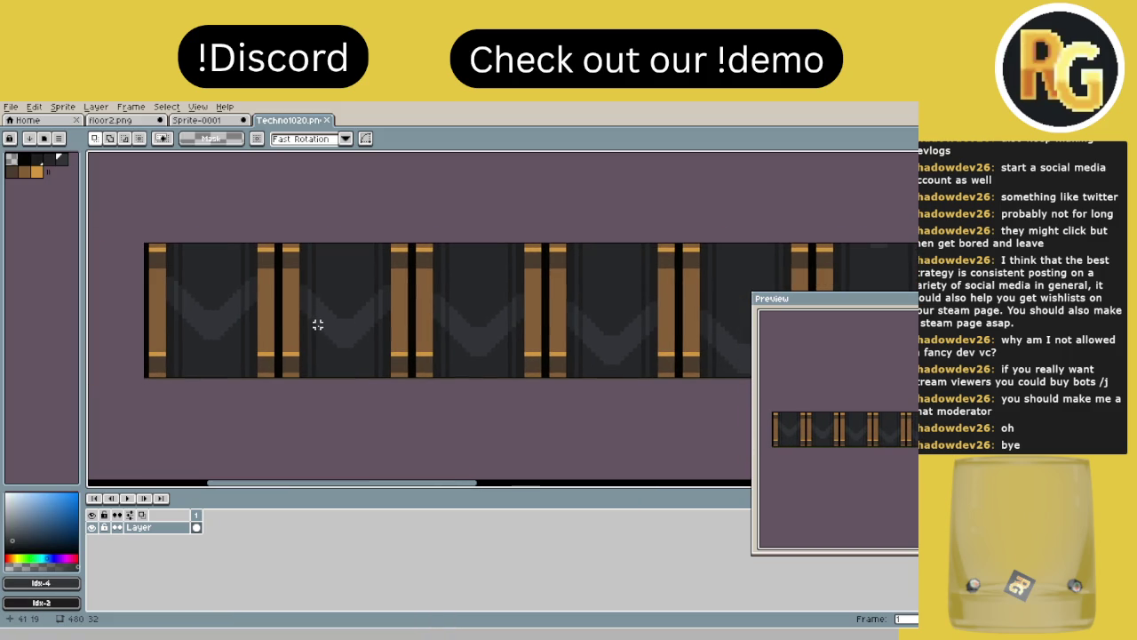
scroll(386, 300, "left", 2)
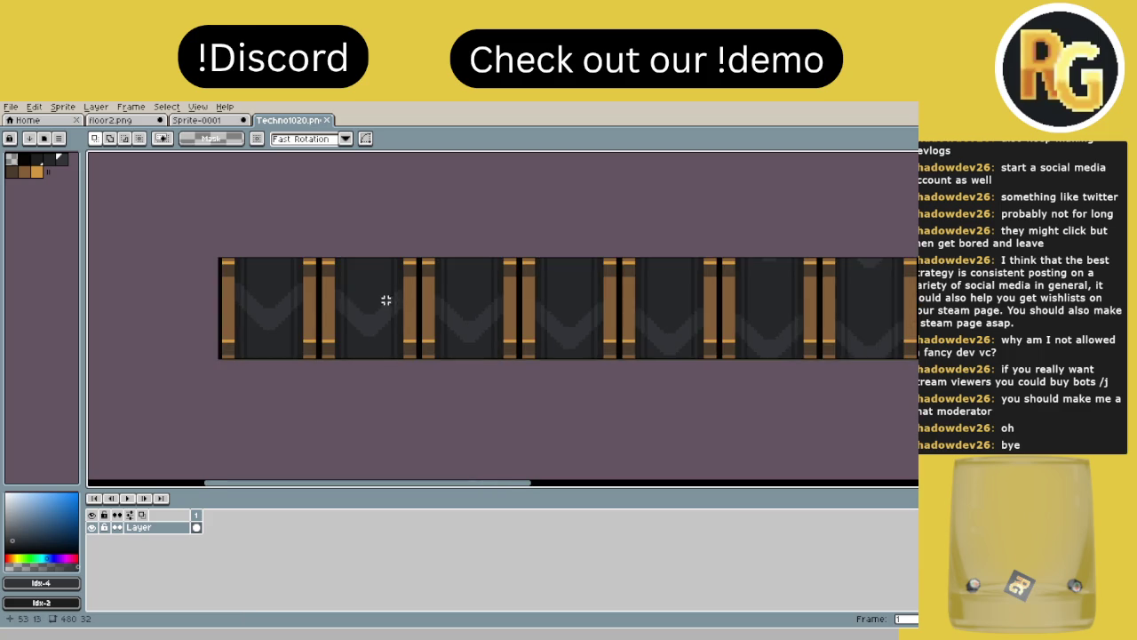
scroll(382, 311, "down", 1)
scroll(338, 313, "up", 1)
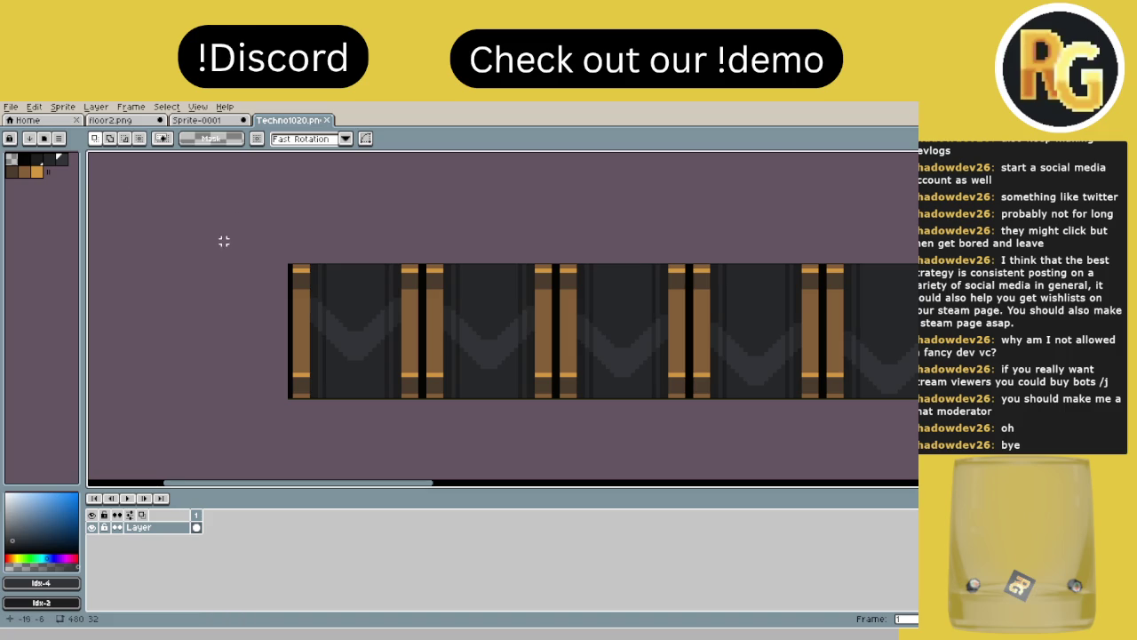
Step: Load the AAP-Splendor128 palette preset into Techno1020.png
left_click(43, 137)
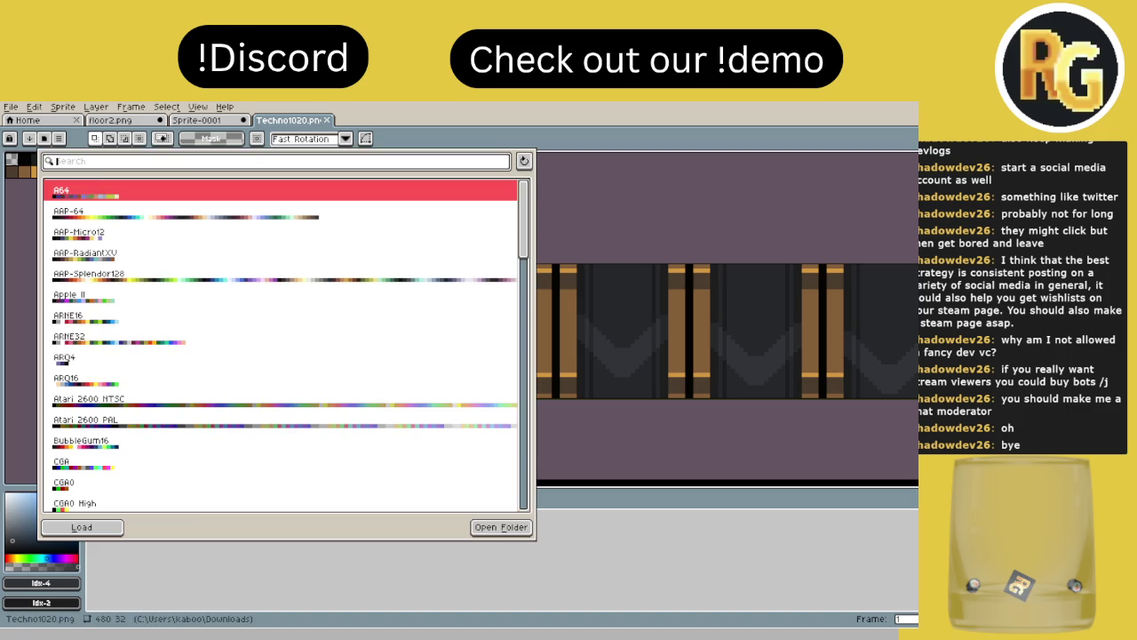
left_click(153, 283)
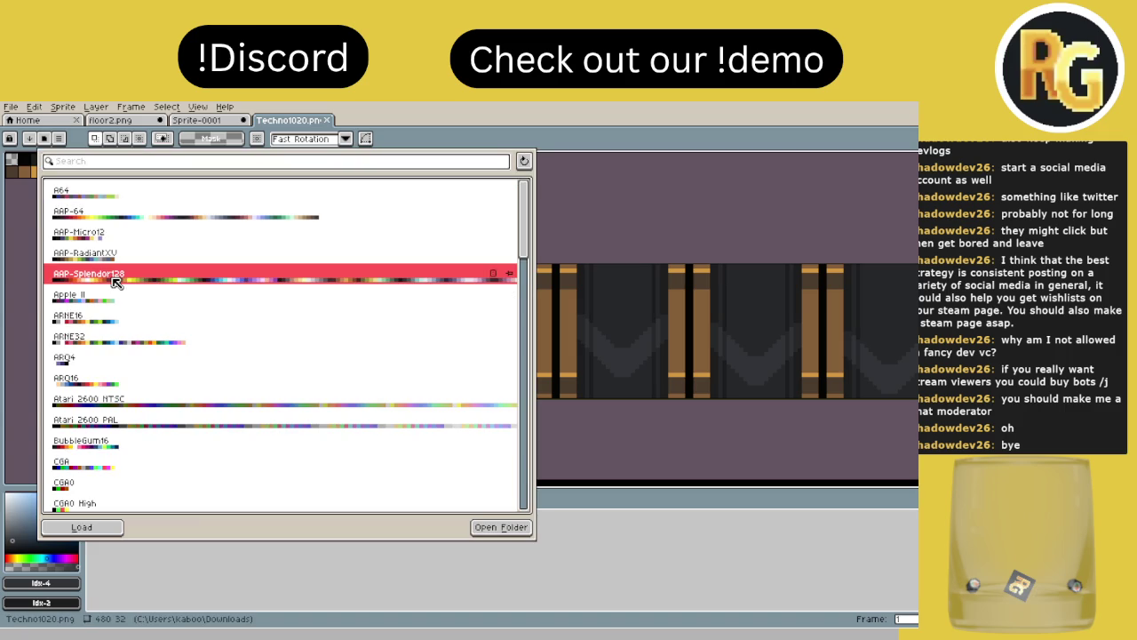
left_click(116, 281)
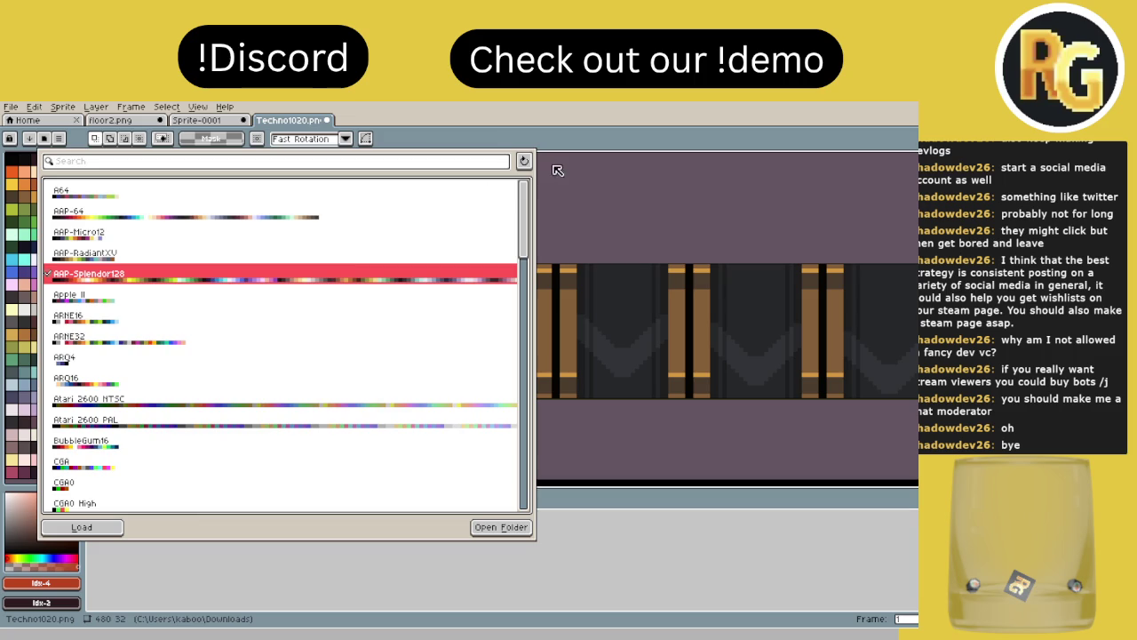
Step: Sort the AAP-Splendor128 palette by luminance, ascending from dark to light
left_click(460, 138)
left_click(59, 137)
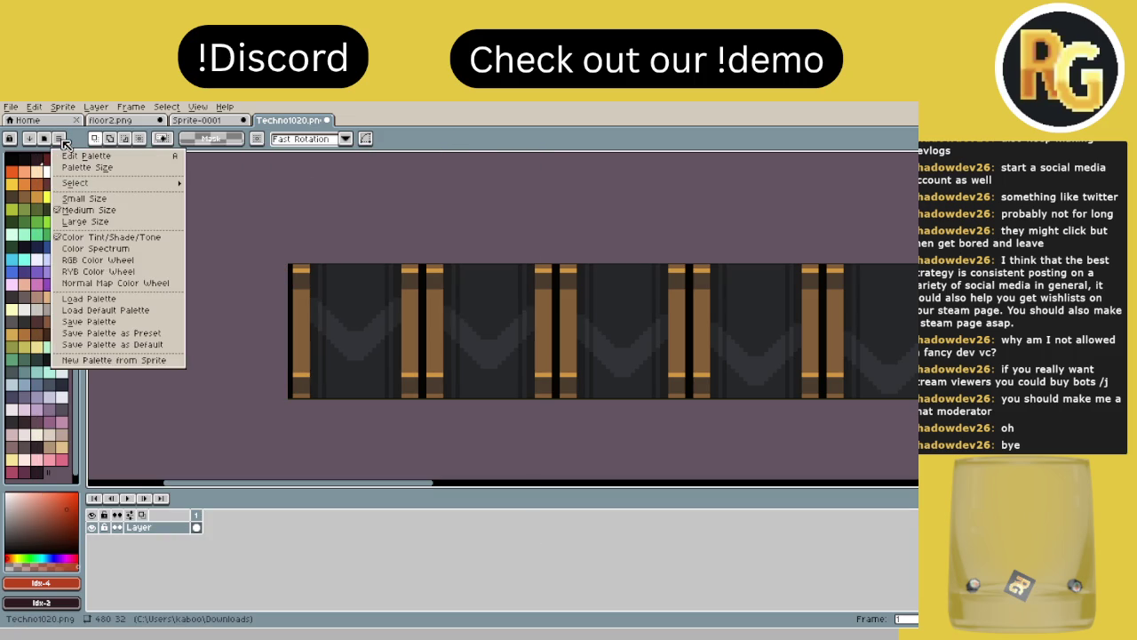
left_click(30, 138)
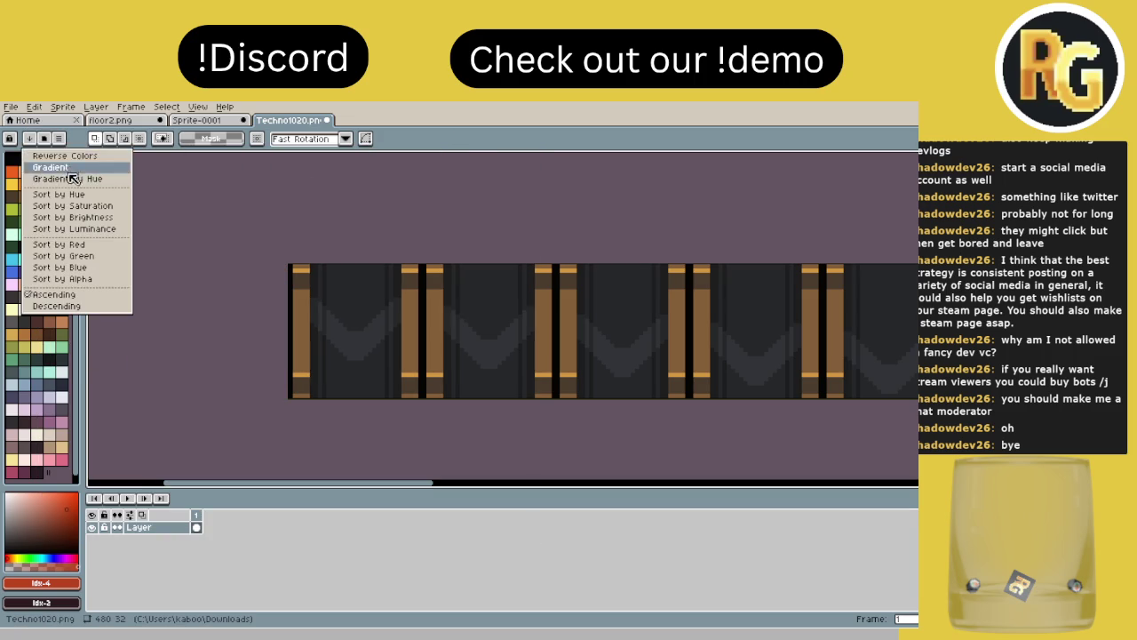
left_click(73, 182)
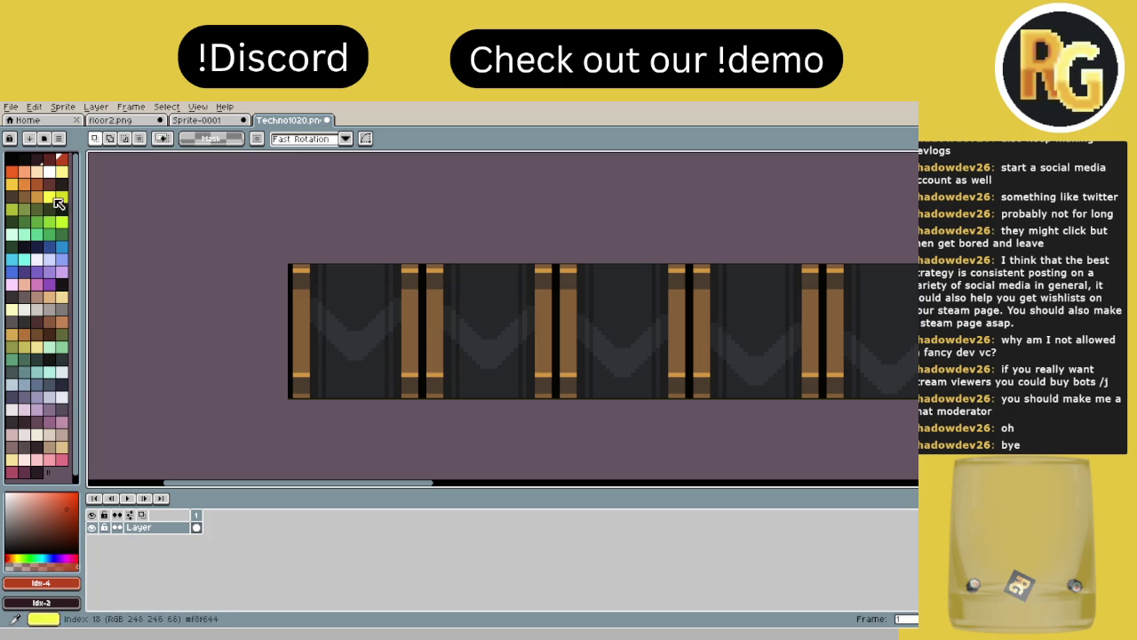
left_click(29, 138)
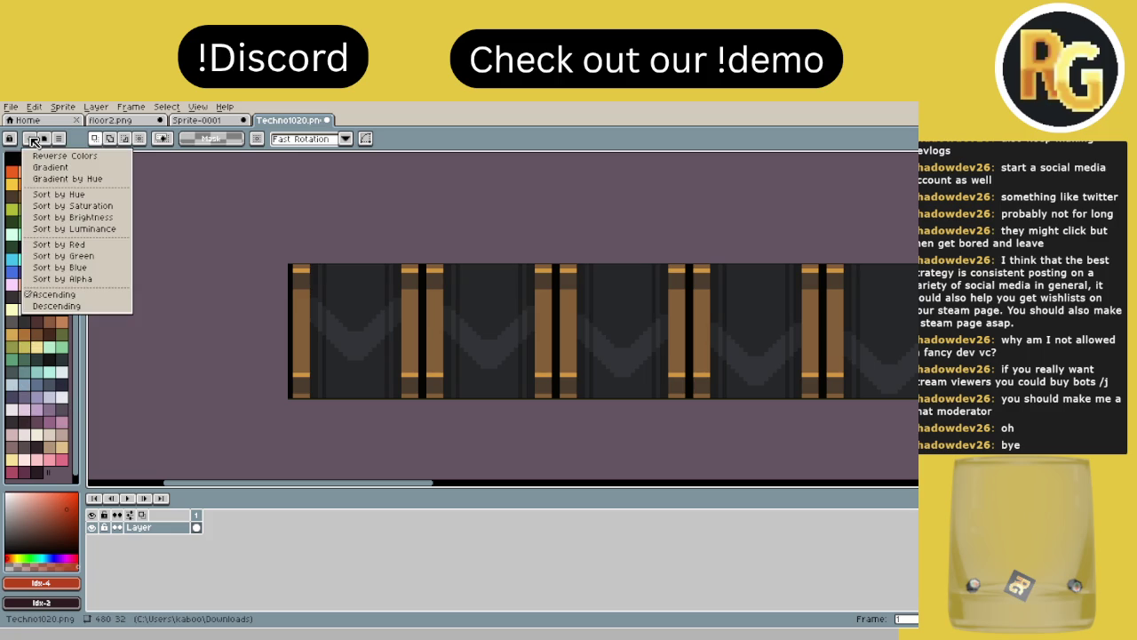
left_click(77, 229)
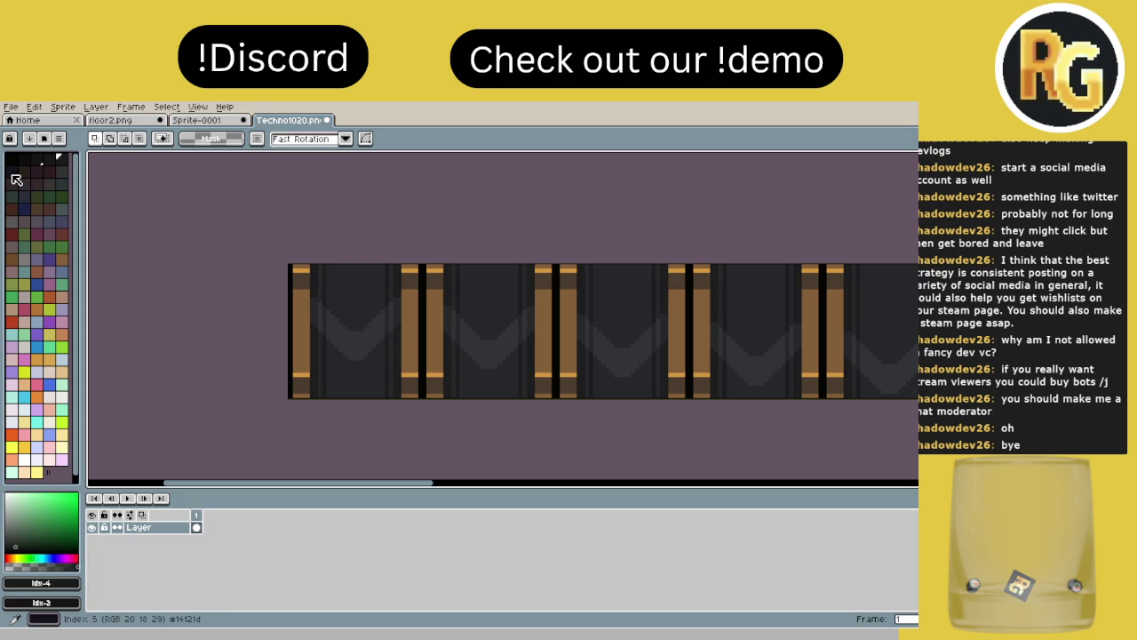
Step: Try the darkest and dark red swatches on the leftmost pillar, undoing each
left_click(12, 175)
key("g")
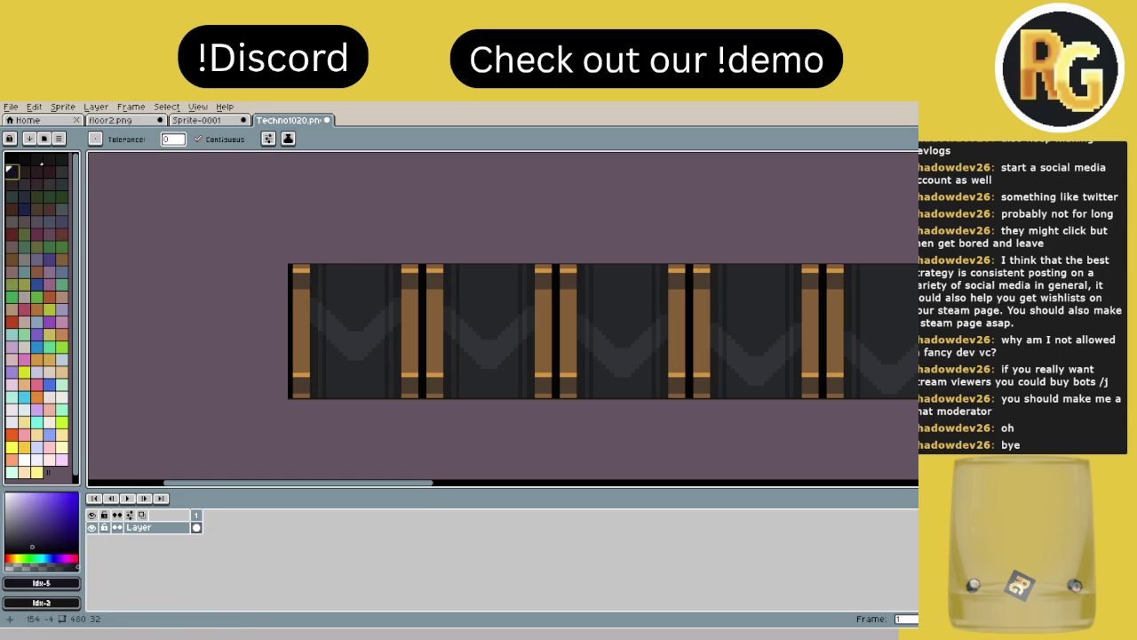
scroll(353, 326, "up", 1)
left_click(299, 320)
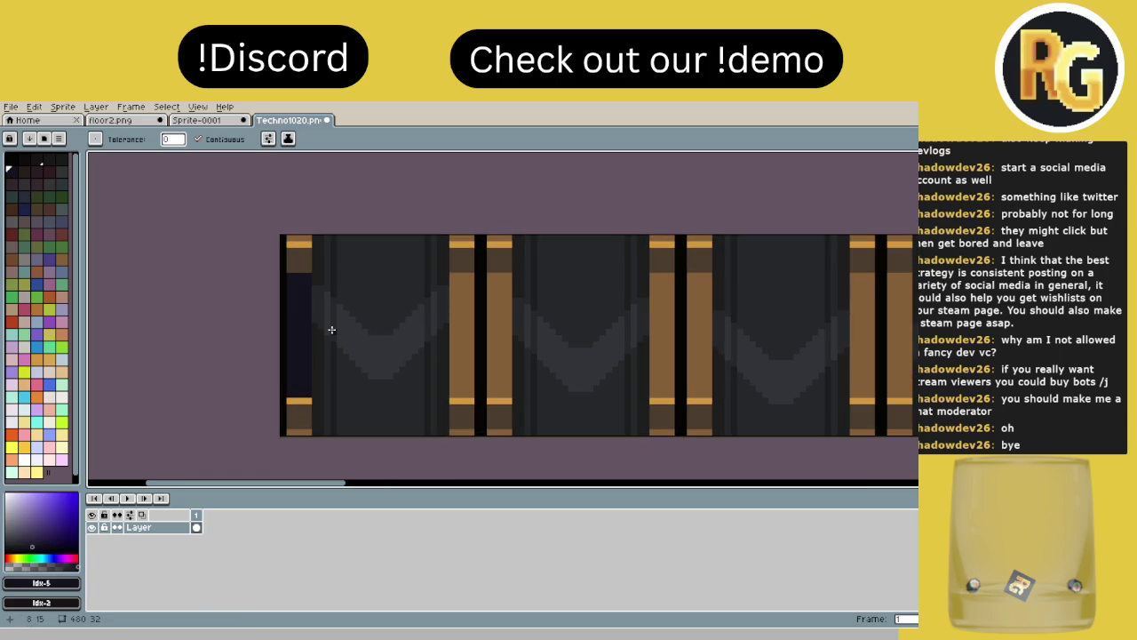
key("ctrl+z")
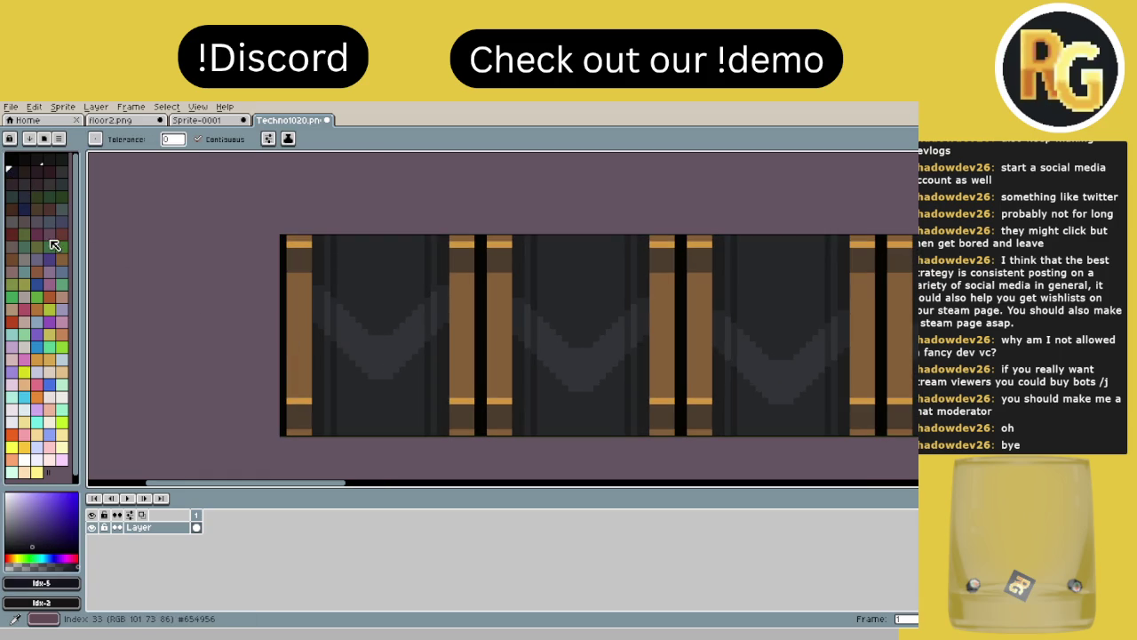
left_click(36, 183)
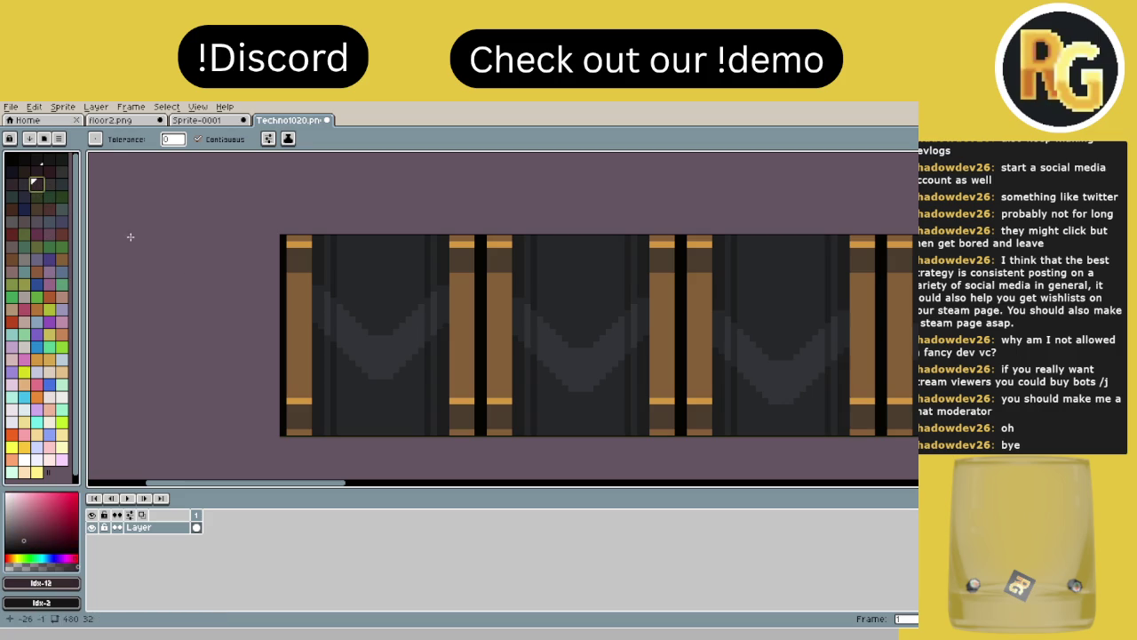
left_click(289, 320)
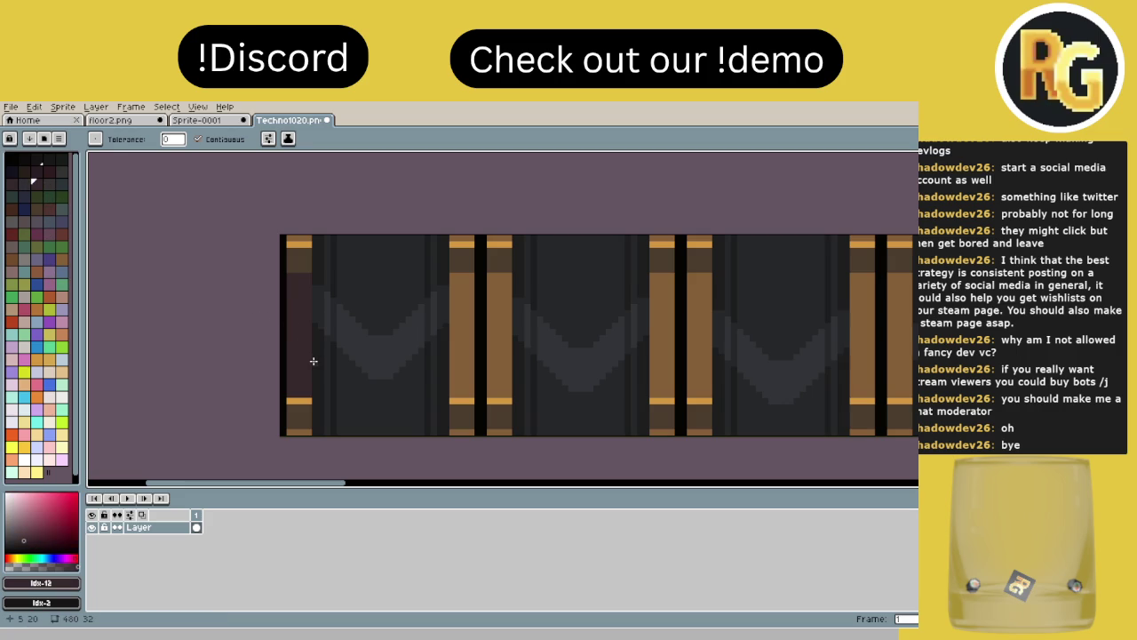
key("ctrl+z")
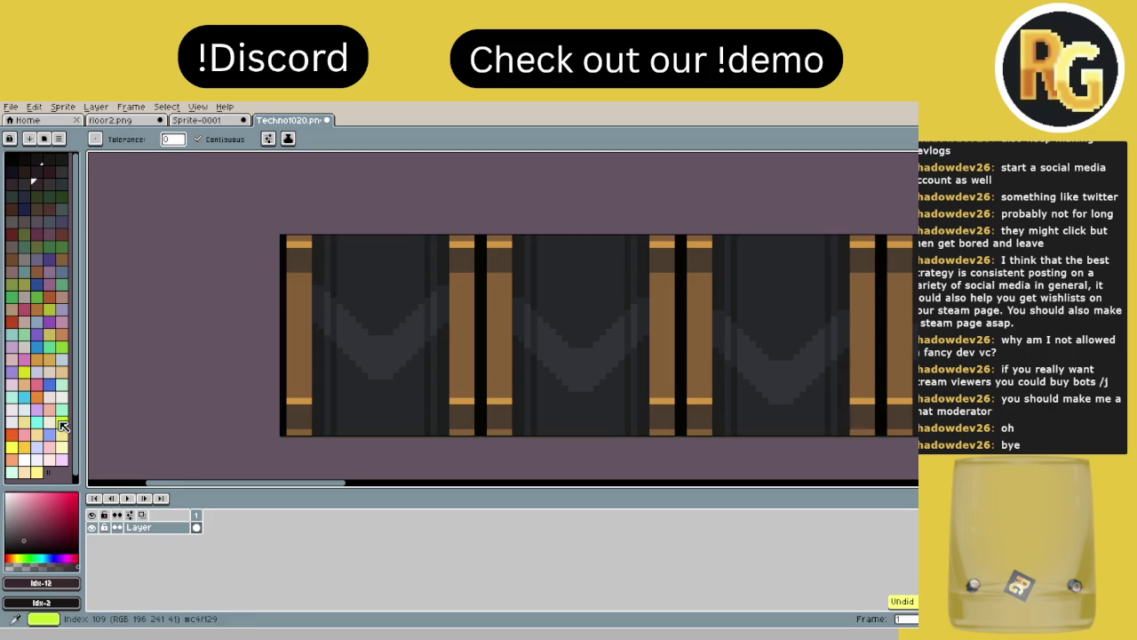
Step: Bucket-fill several brown pillars with the pale cream swatch
left_click(46, 419)
left_click(303, 361)
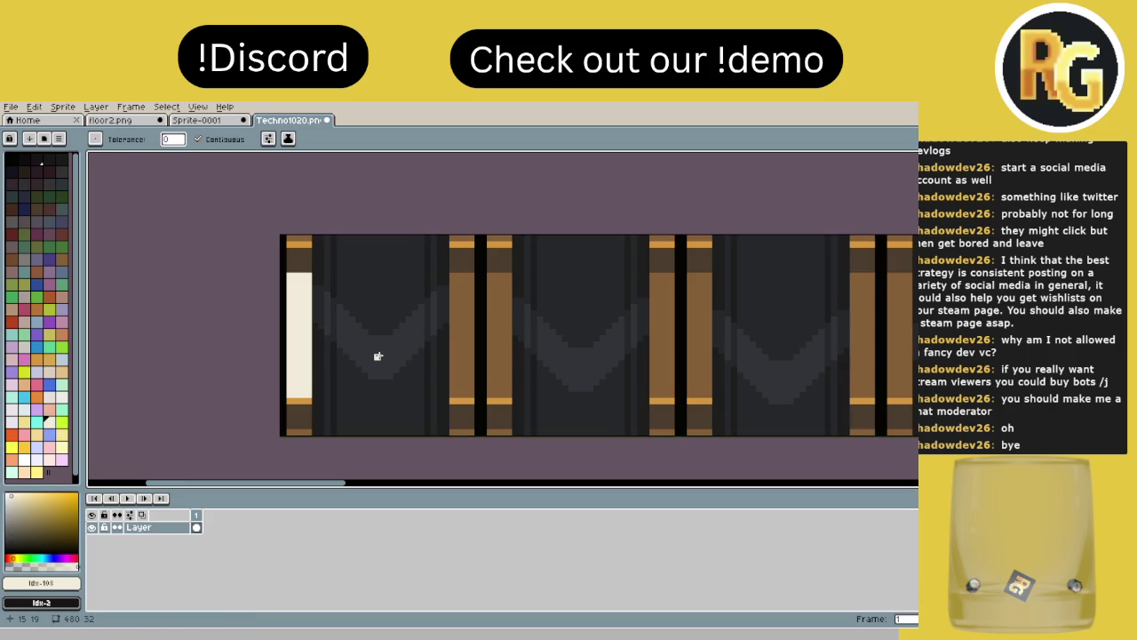
left_click(468, 352)
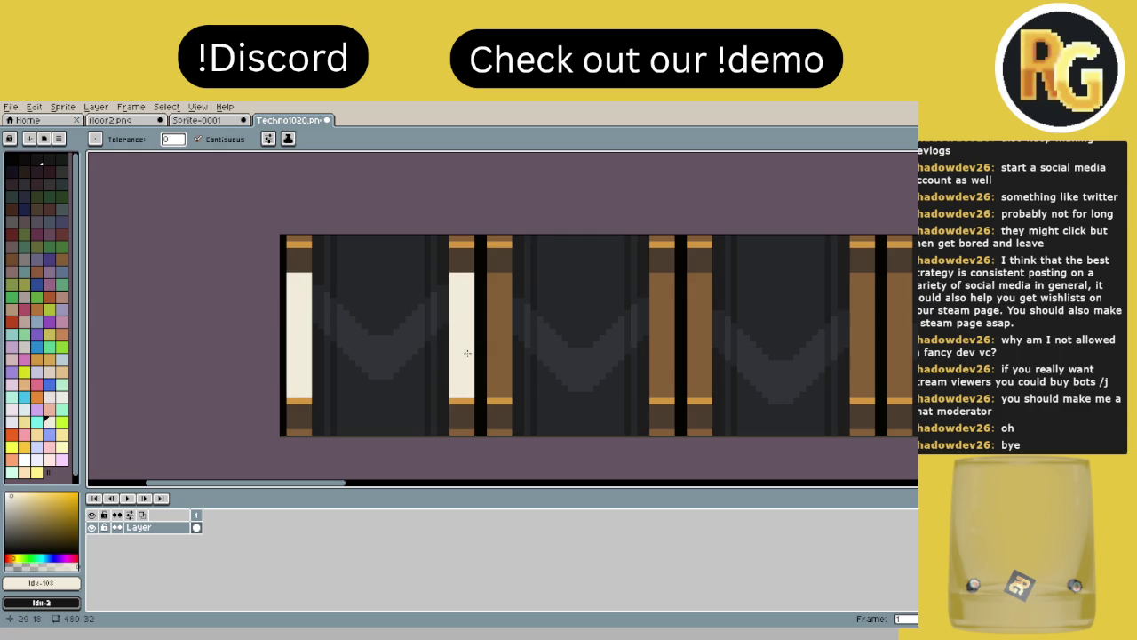
left_click(491, 346)
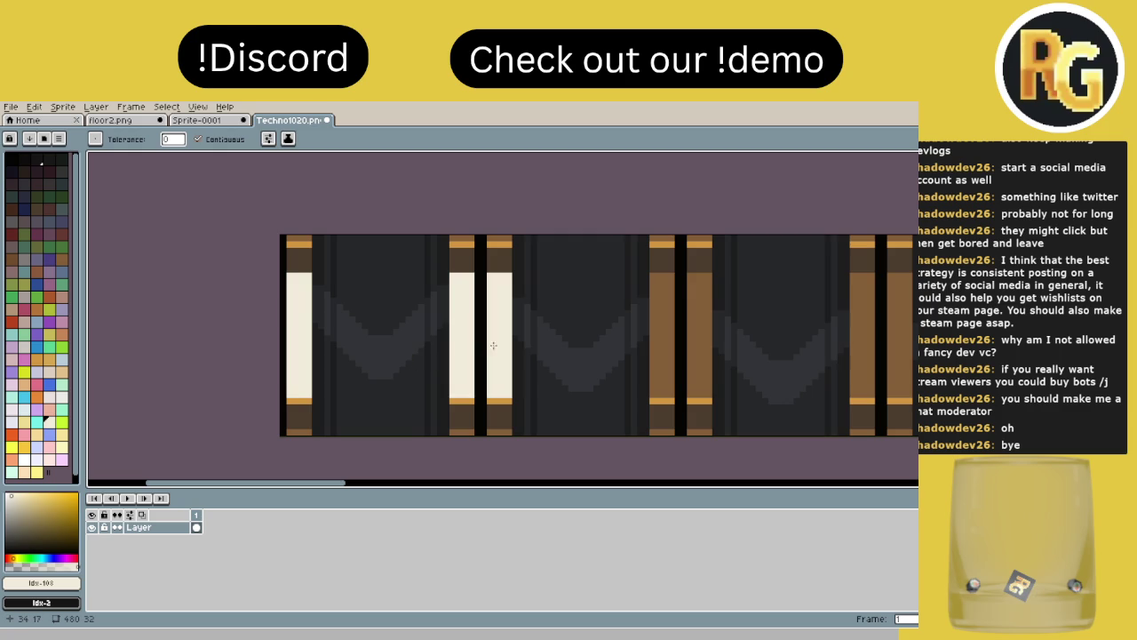
left_click(659, 350)
left_click(699, 345)
scroll(629, 347, "down", 4)
scroll(427, 343, "down", 1)
scroll(371, 337, "down", 2)
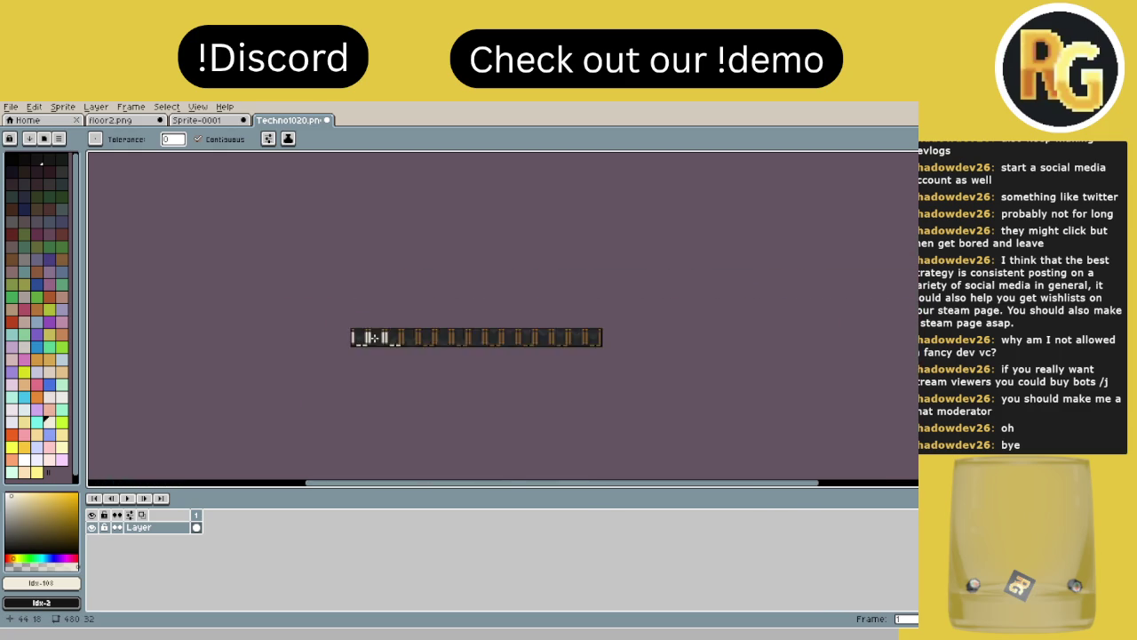
scroll(371, 337, "up", 6)
Step: Undo the cream pillar fills, including the leftmost pillar, restoring all-brown pillars
key("ctrl+z")
key("ctrl+z")
key("ctrl+z")
key("ctrl+z")
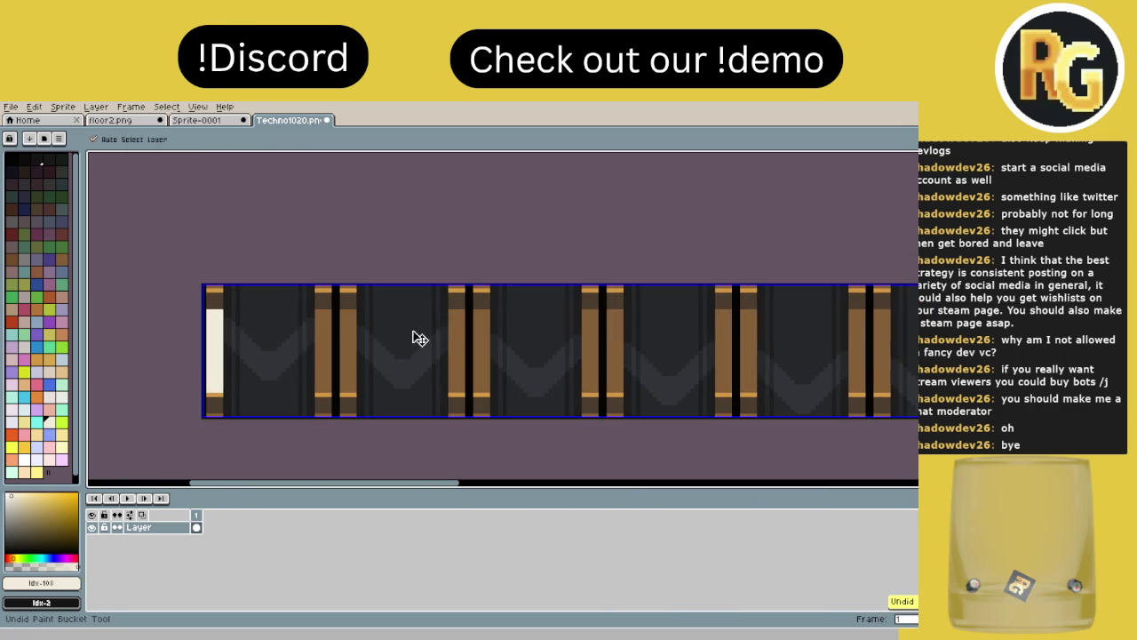
key("ctrl+z")
left_click_drag(292, 332, 342, 344)
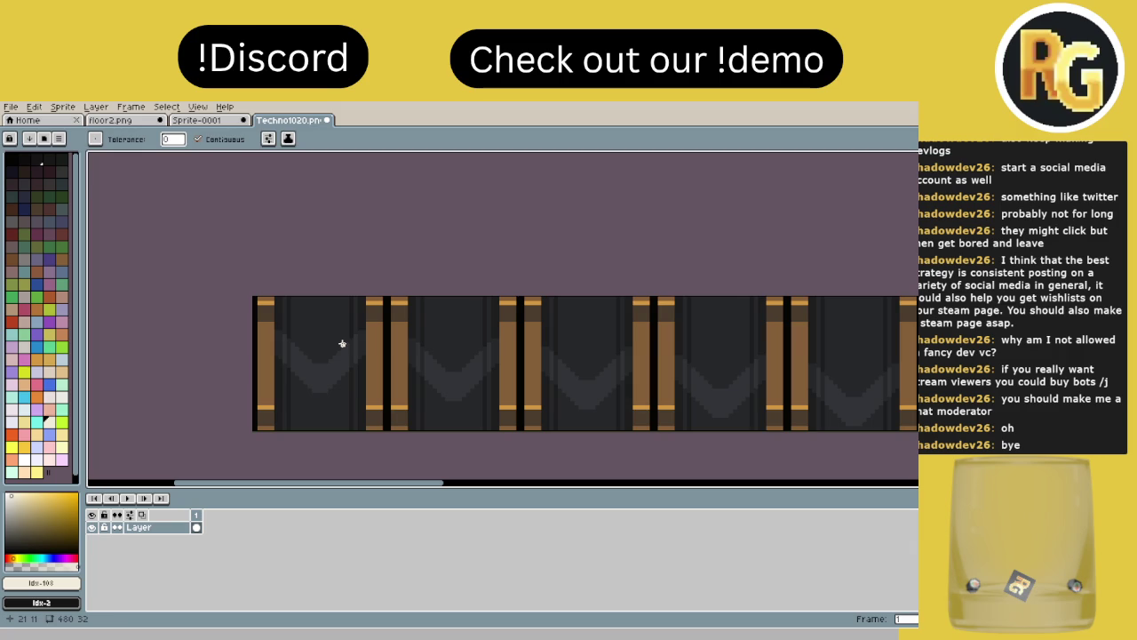
key("ctrl+y")
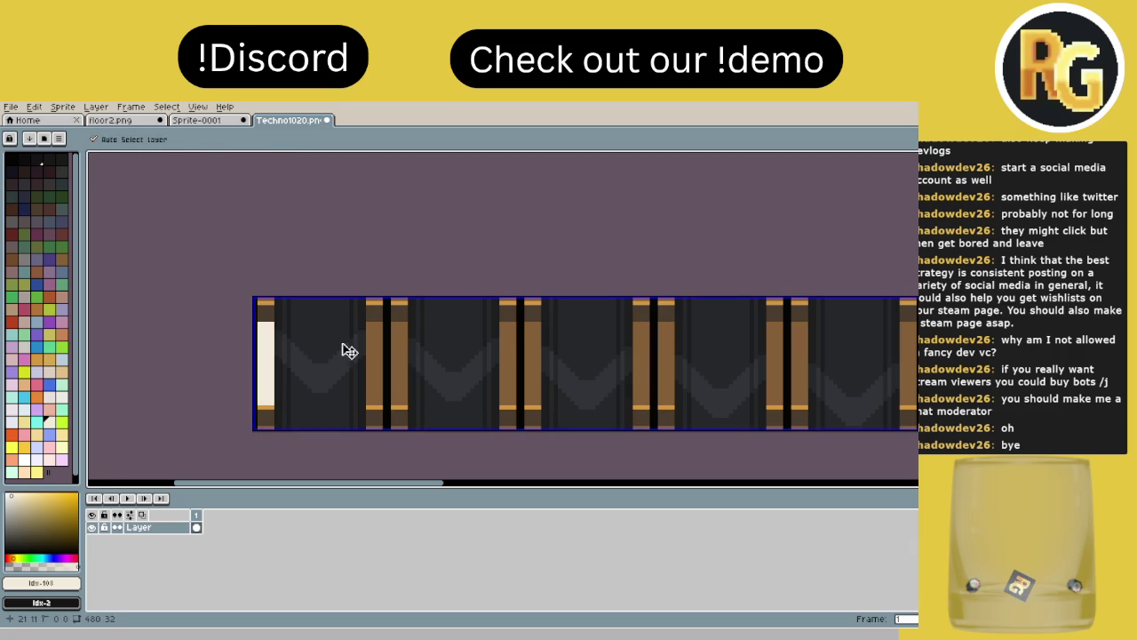
key("ctrl+z")
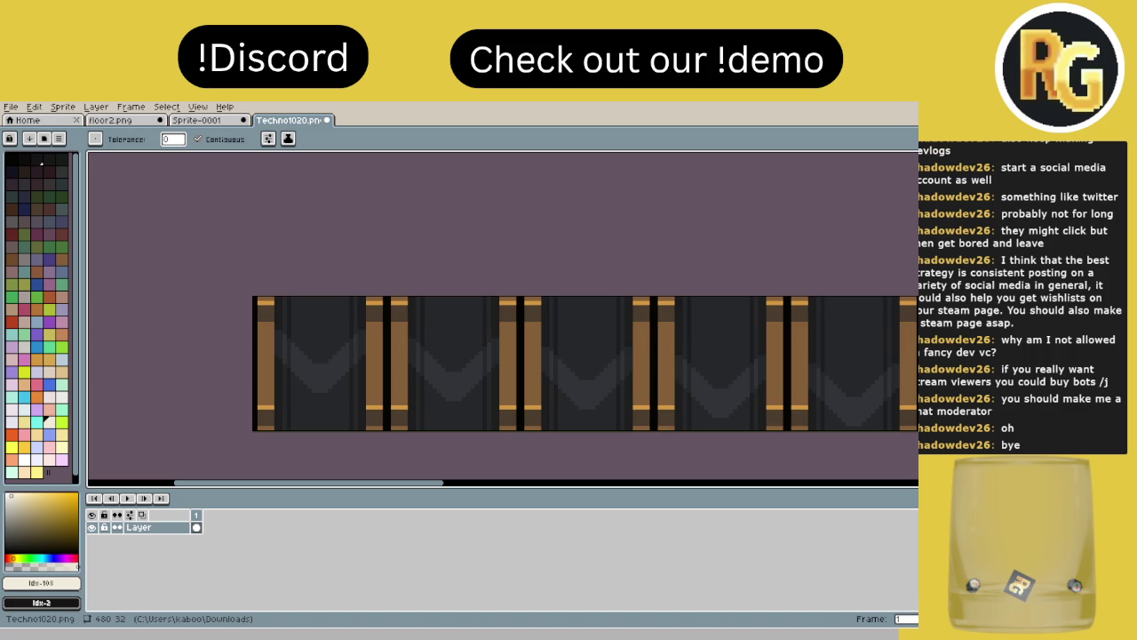
Step: Open Replace Color to check the source colour, then cancel it for the Eyedropper
key("shift+r")
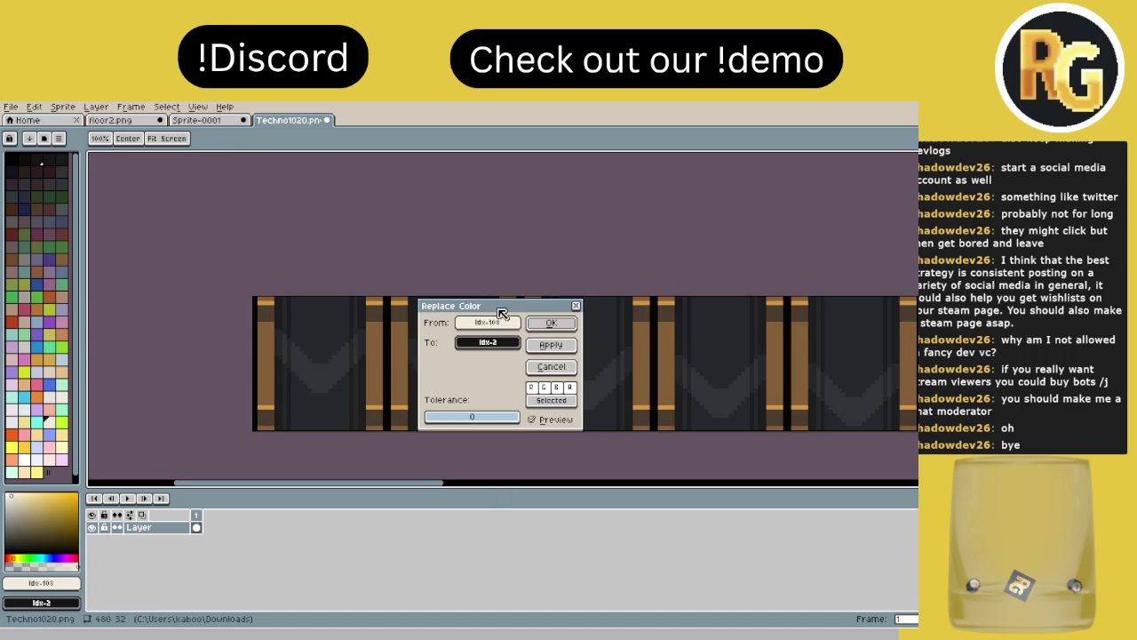
left_click_drag(503, 308, 526, 350)
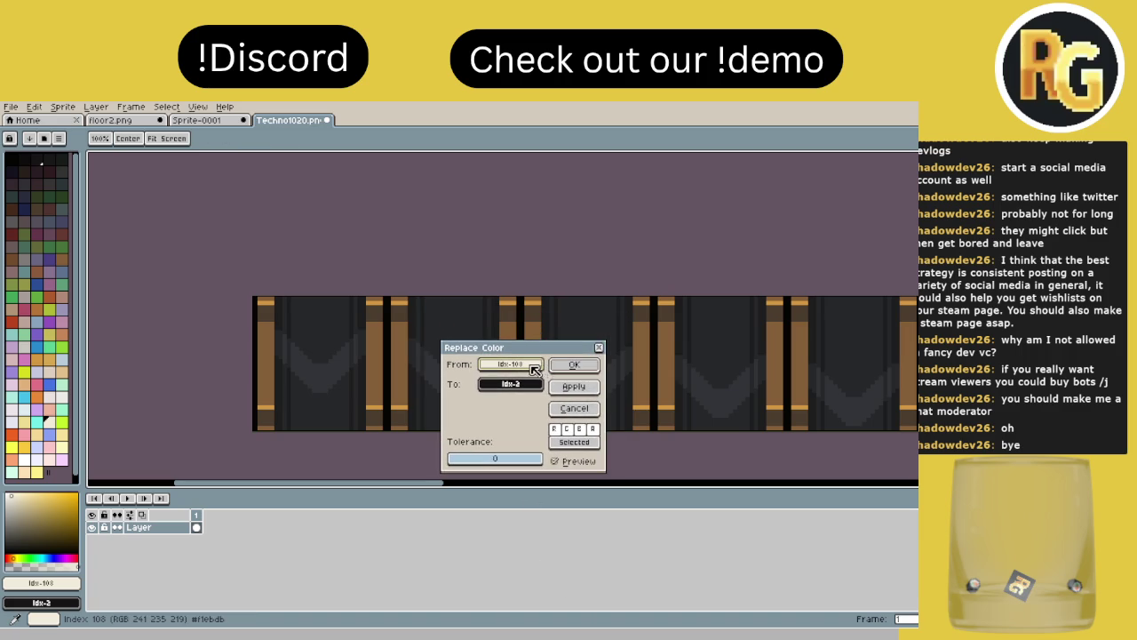
left_click(534, 370)
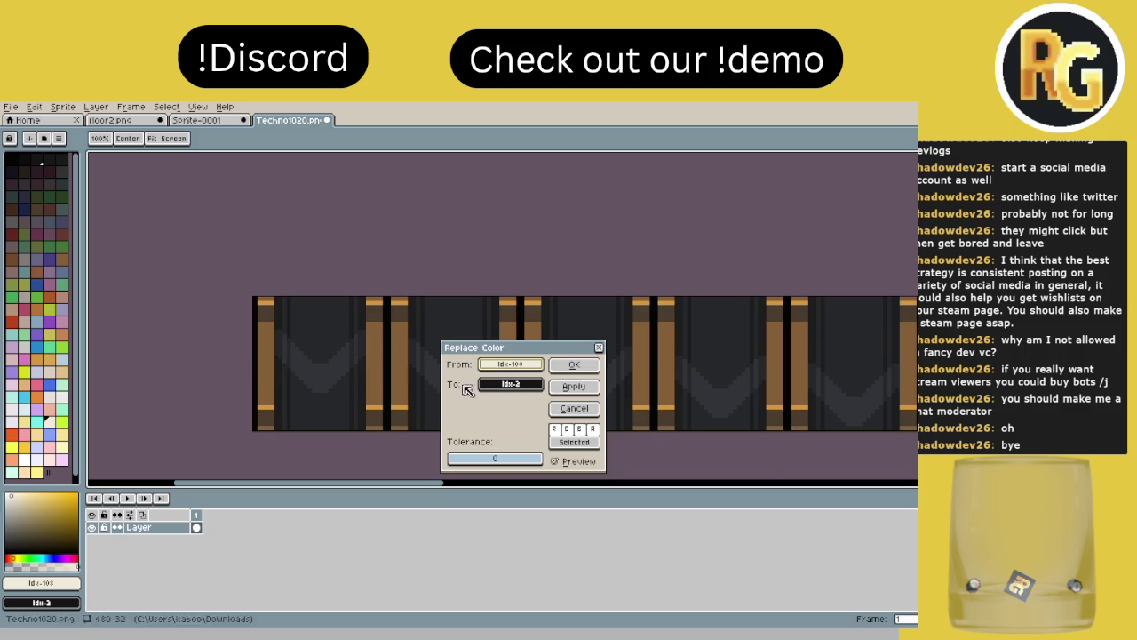
left_click(533, 369)
left_click(599, 347)
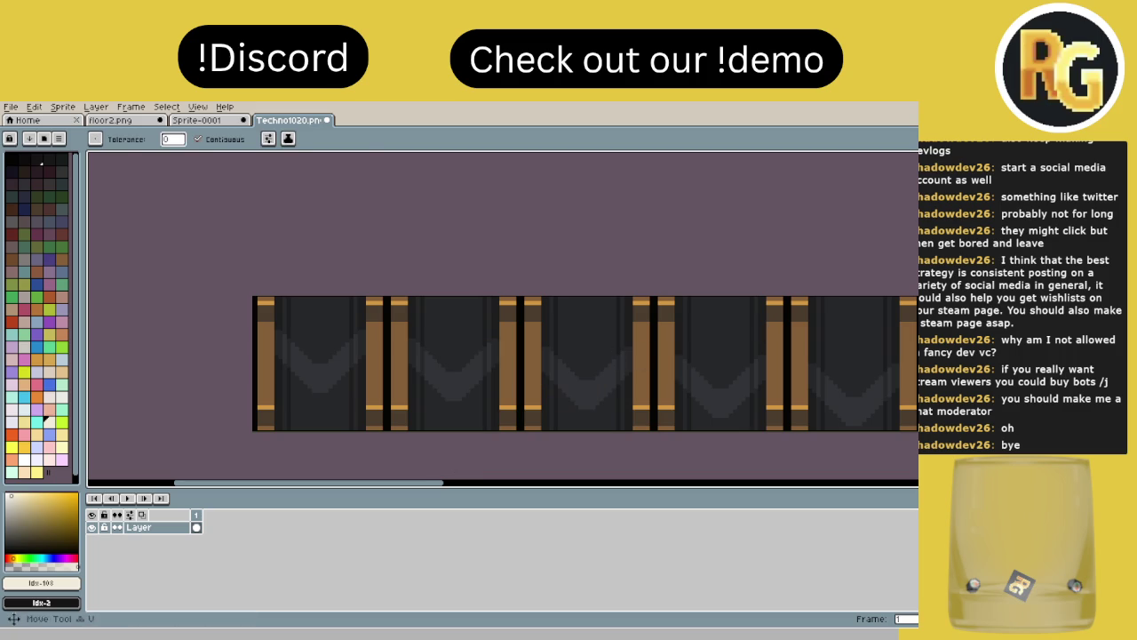
Step: Sample the #855f39 pillar brown and replace it strip-wide with pale blue-white #dceaee
left_click(265, 362)
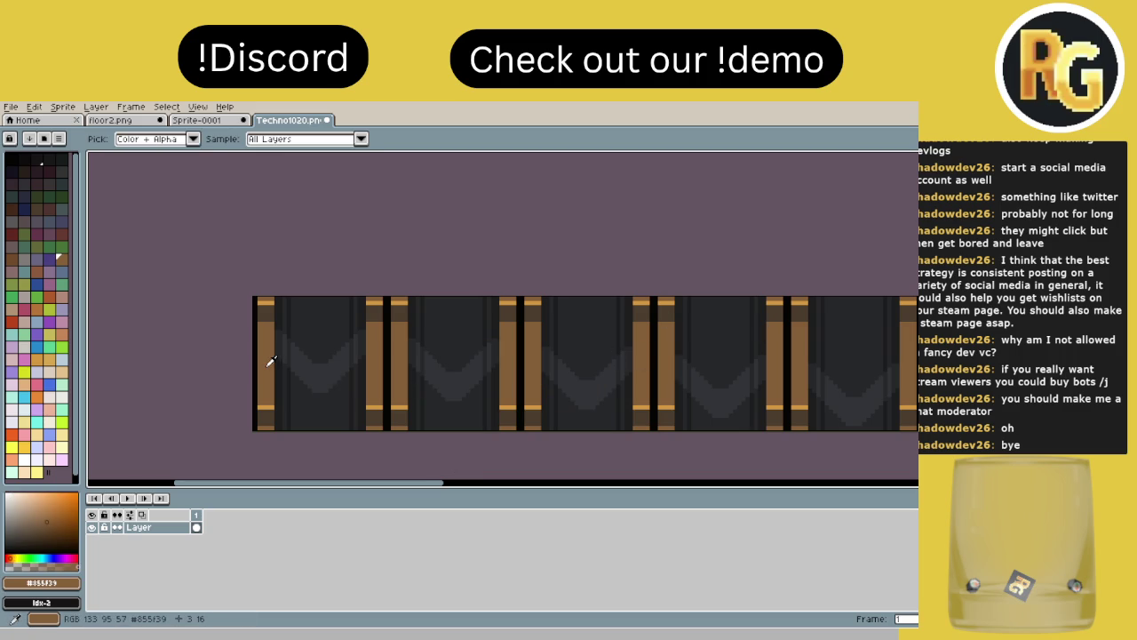
key("shift+r")
left_click(502, 385)
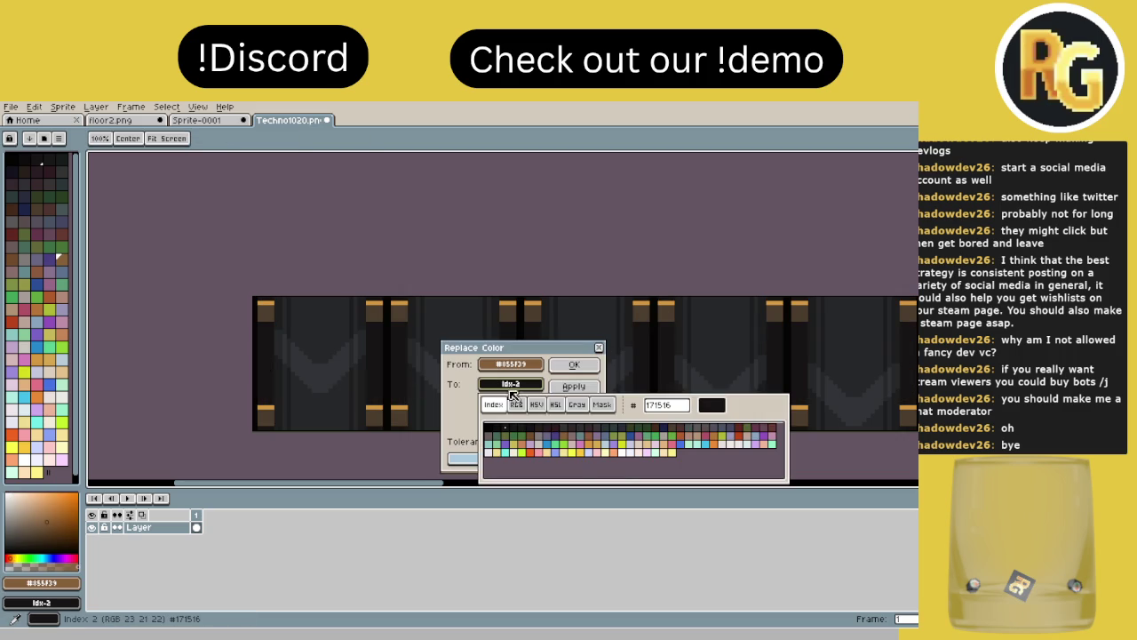
left_click(625, 453)
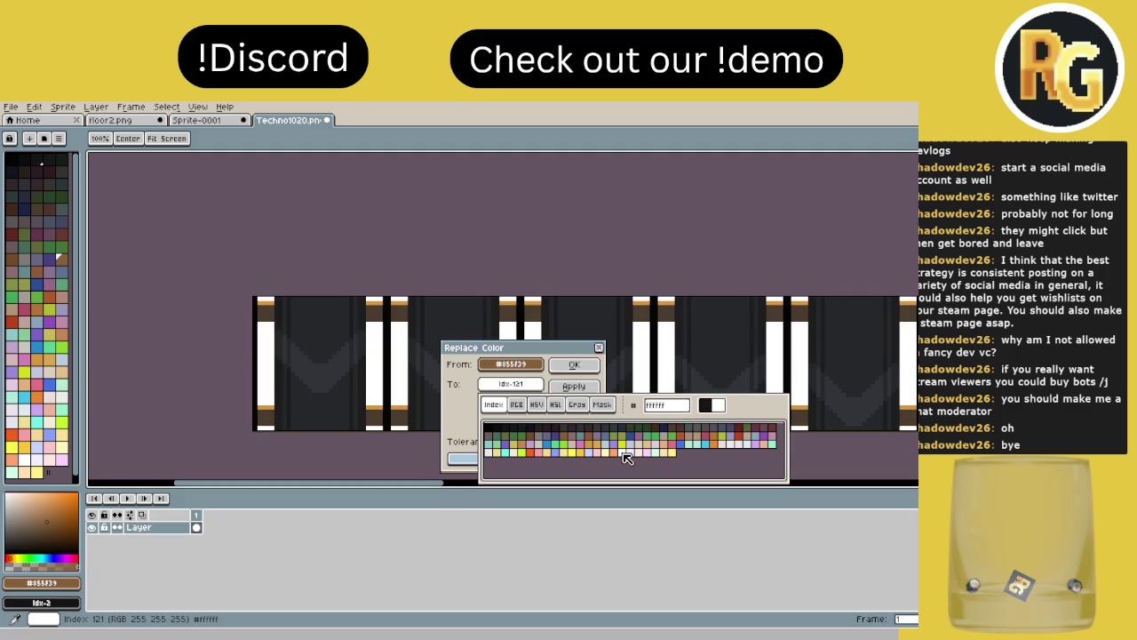
left_click(733, 447)
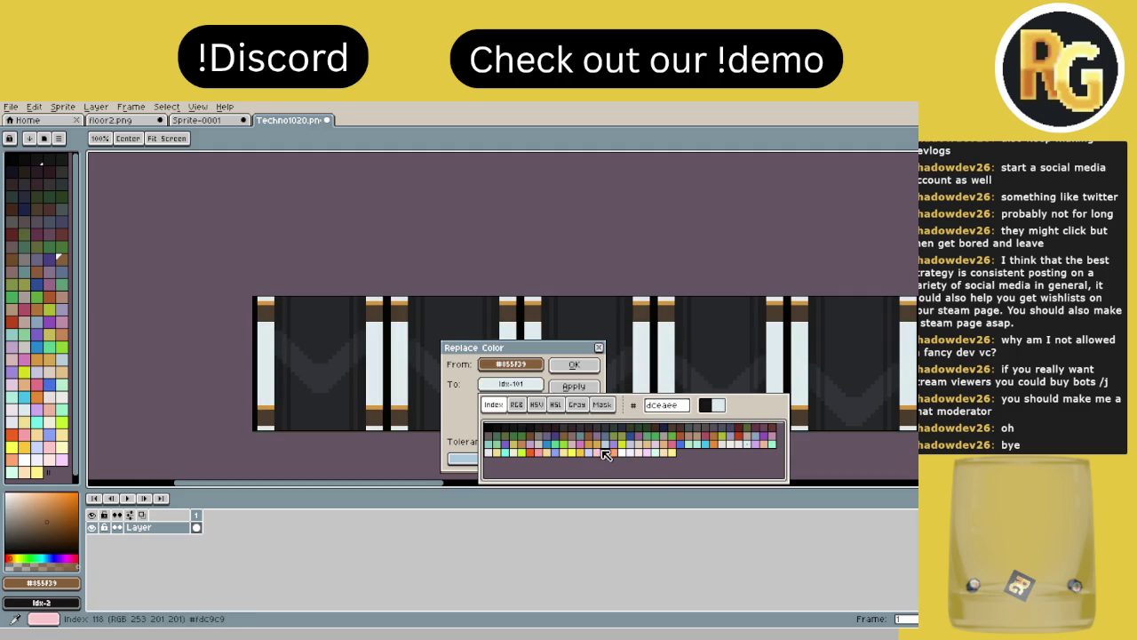
left_click(582, 384)
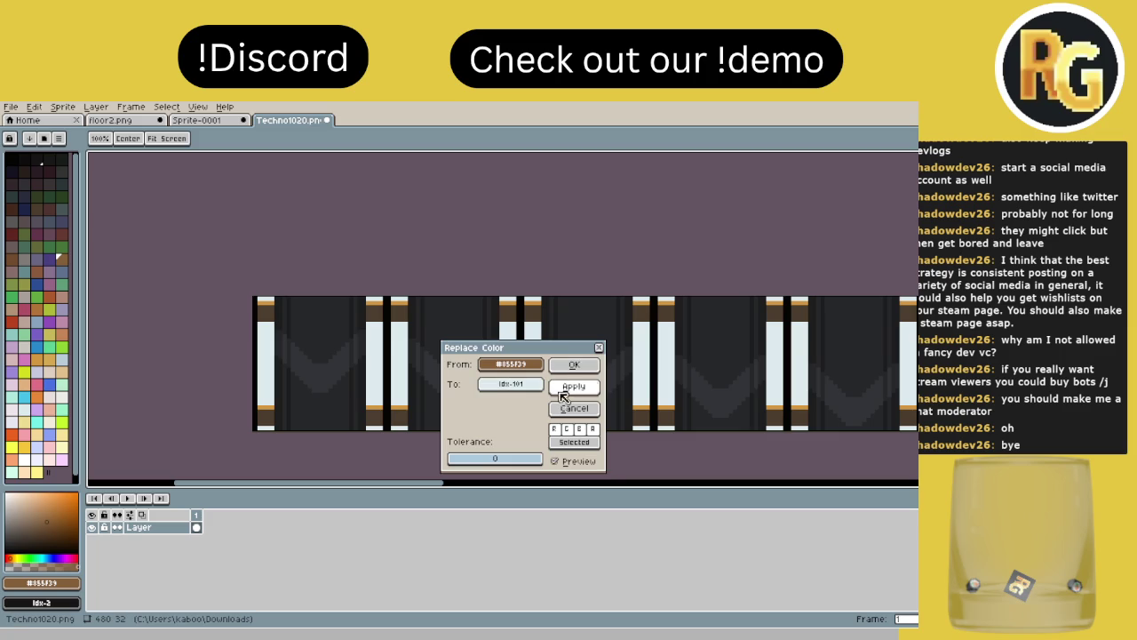
left_click(581, 383)
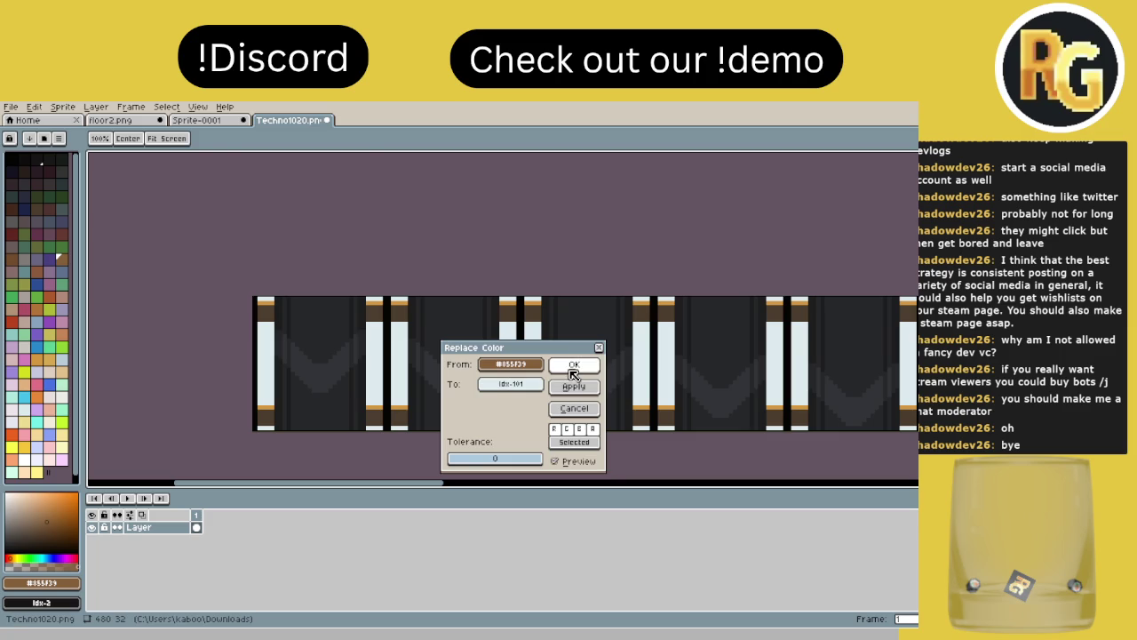
left_click(573, 365)
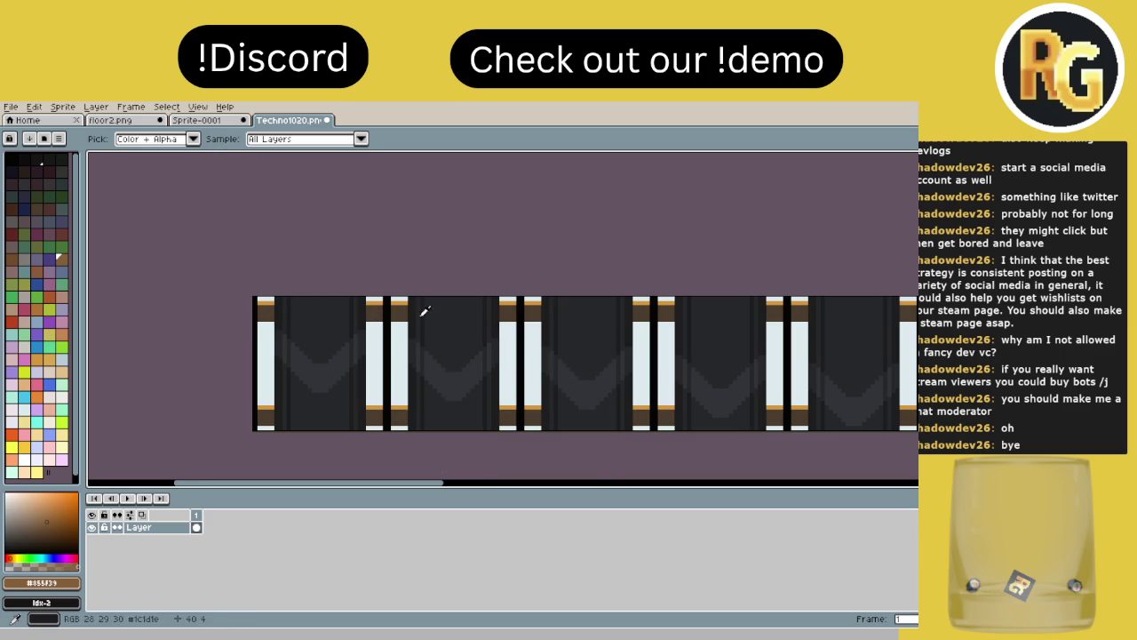
Step: Replace the dark brown #4c3d2e pillar caps with near-white #f1f2ff (palette index 122)
left_click(271, 309)
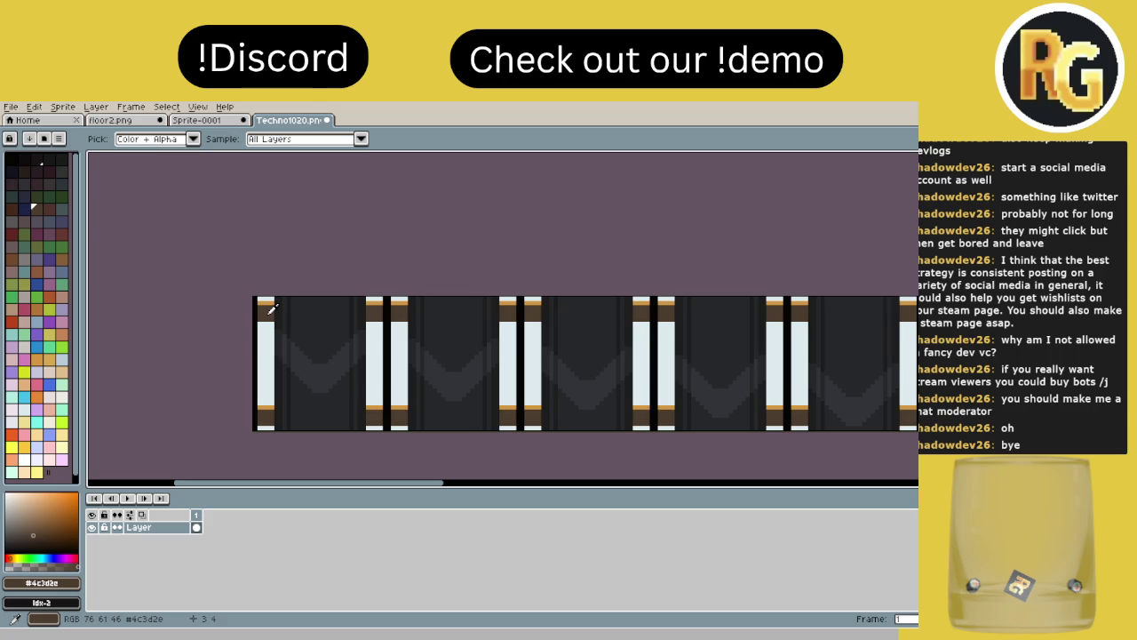
key("shift+r")
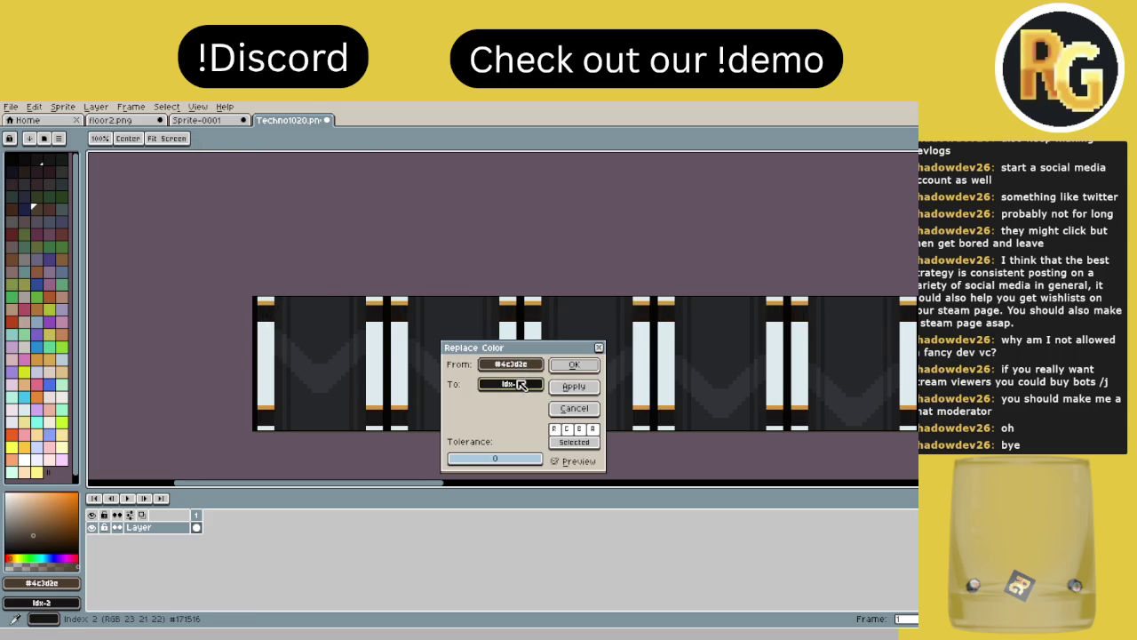
left_click(524, 369)
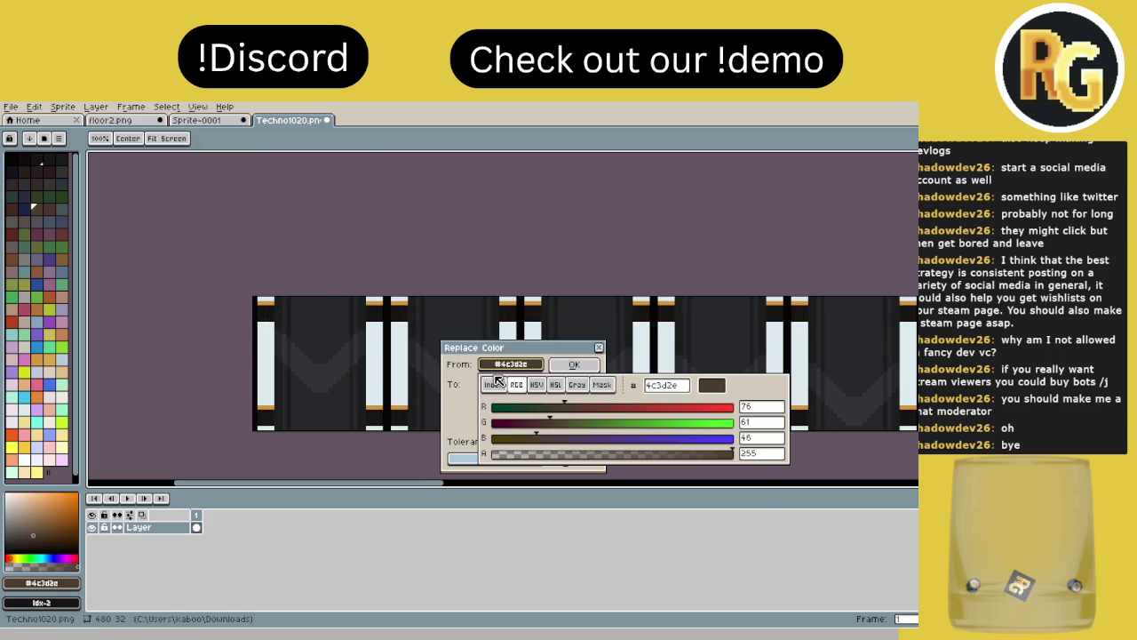
left_click(511, 384)
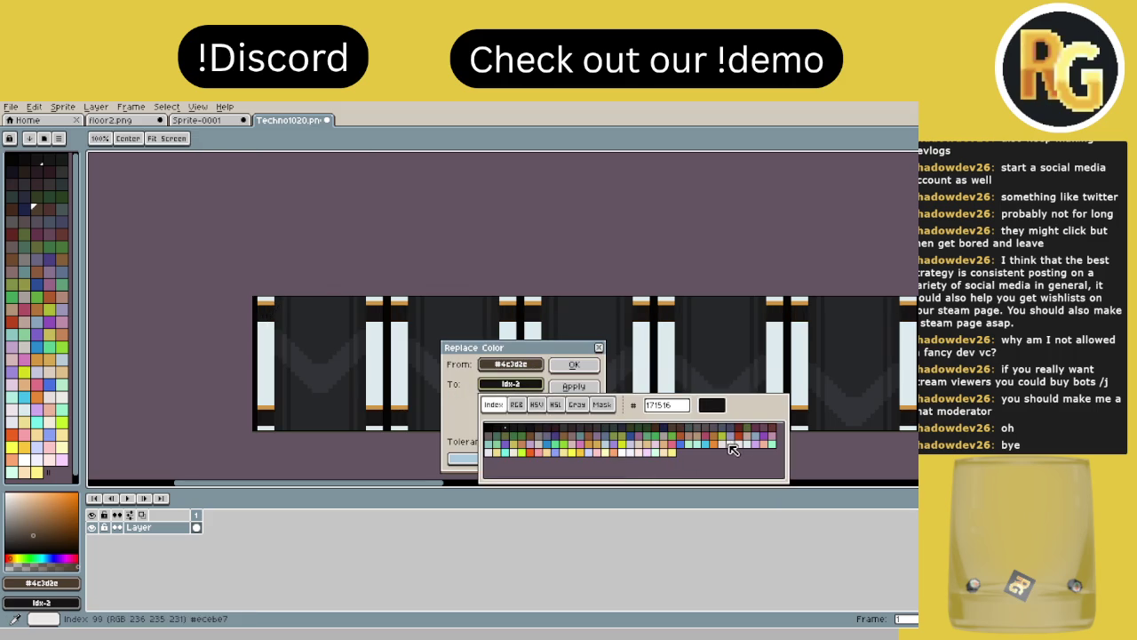
left_click(730, 447)
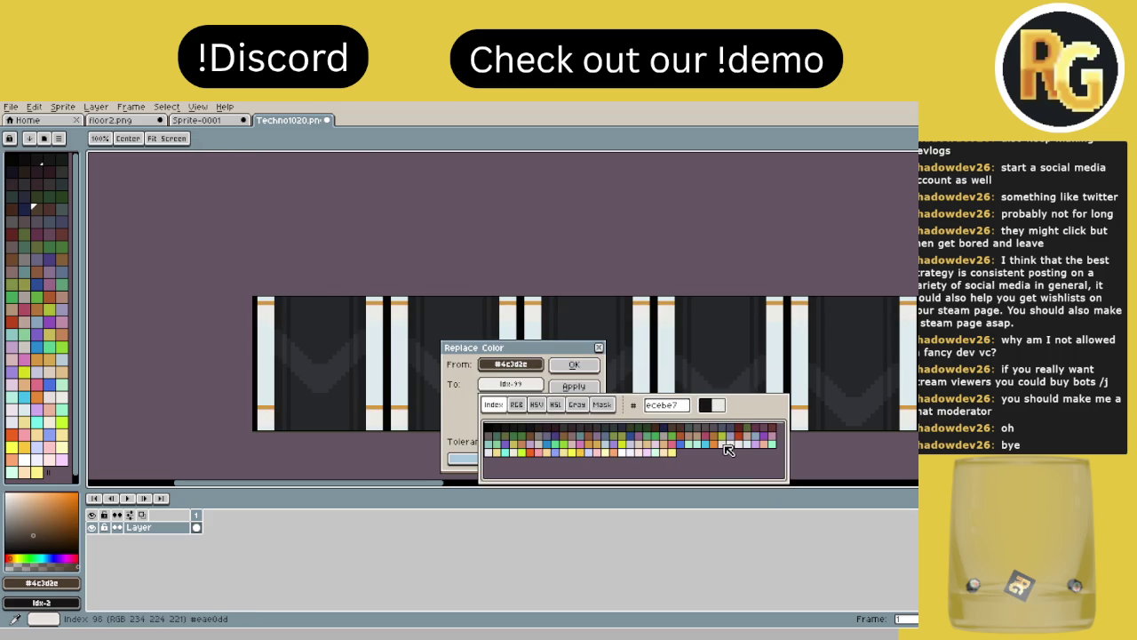
left_click(634, 454)
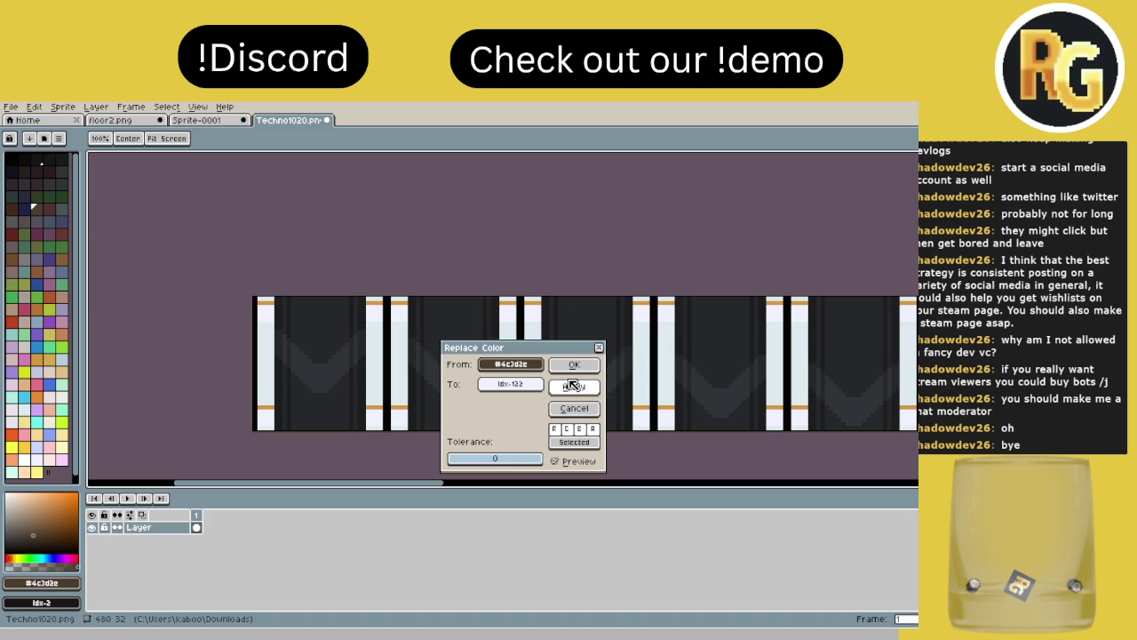
left_click(560, 364)
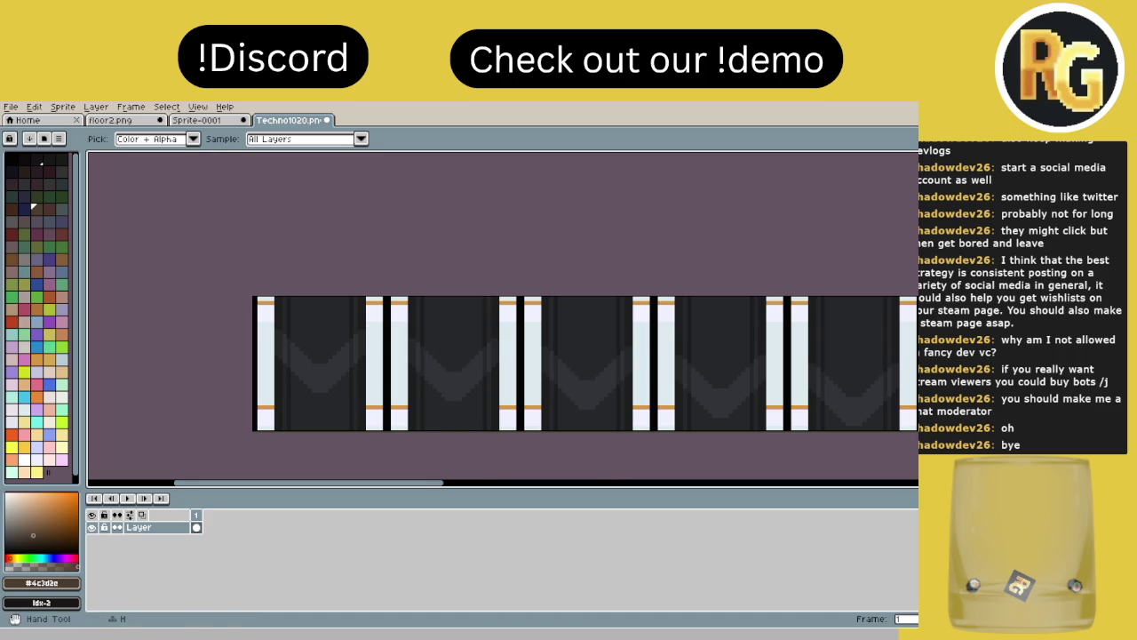
Step: Target the orange #d39741 accent bands for replacement, previewing orange and then blue
left_click(268, 301)
key("shift+r")
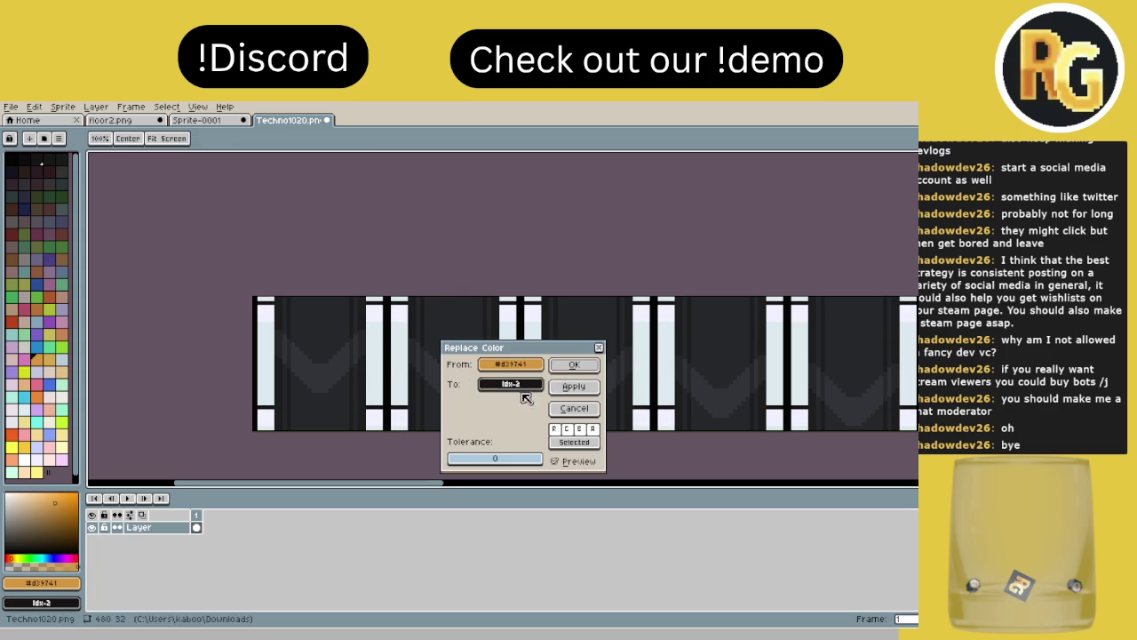
left_click(524, 385)
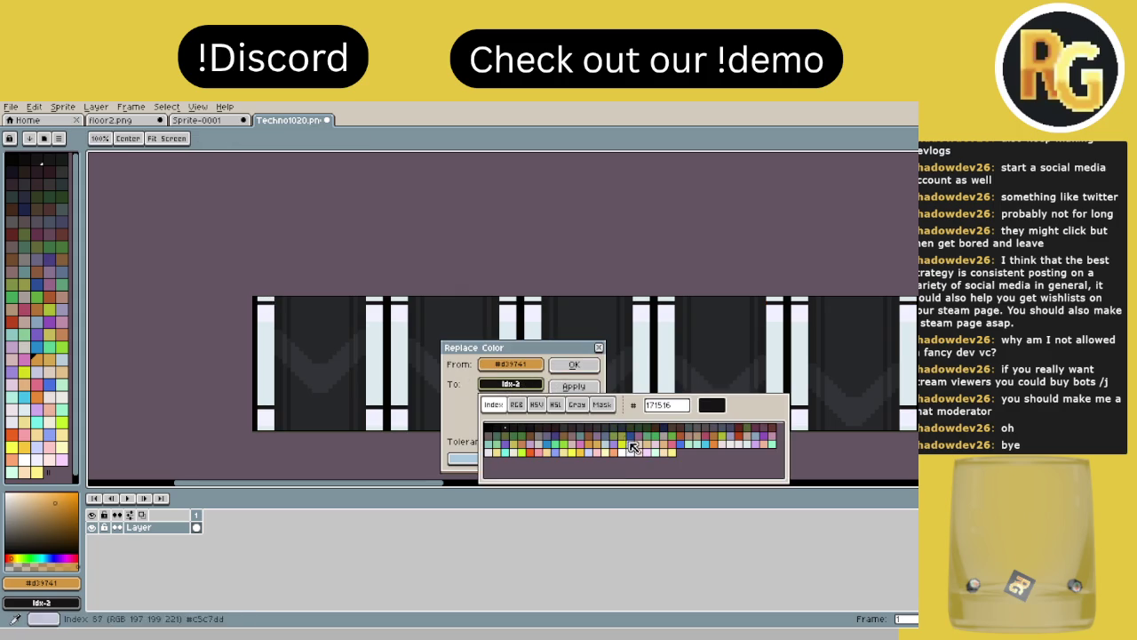
left_click(714, 445)
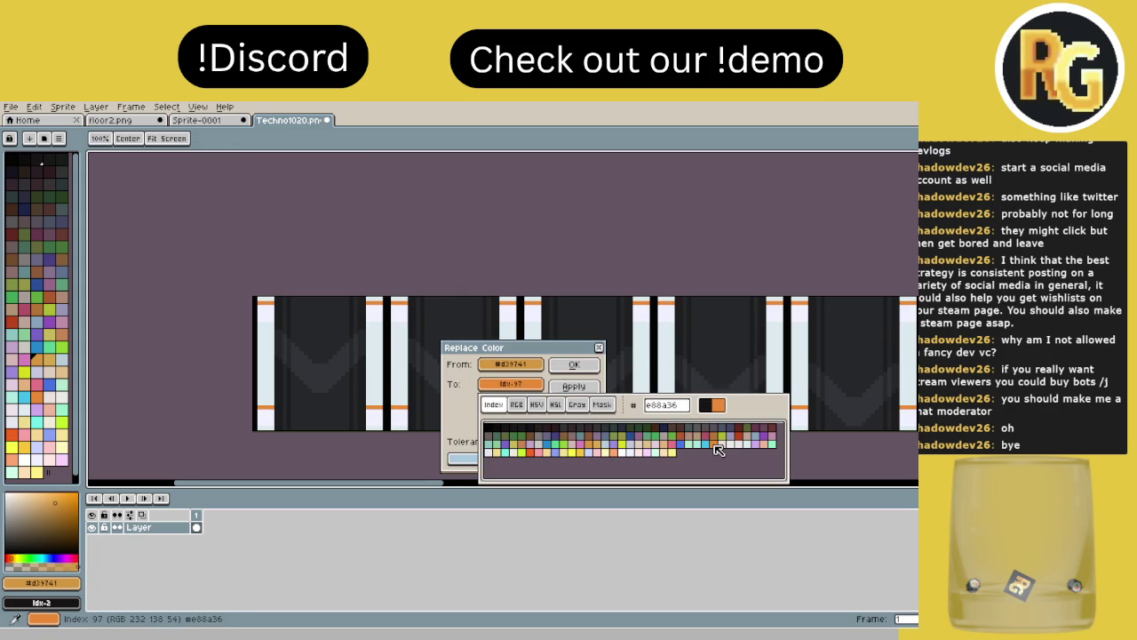
left_click(683, 445)
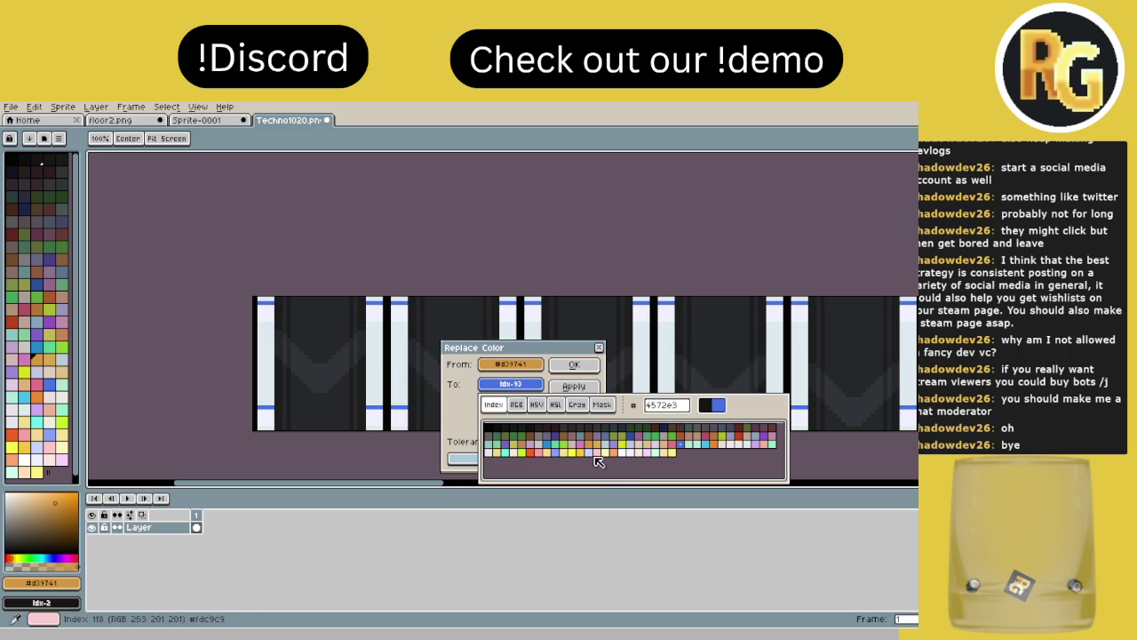
Step: Try further swatches, including light grey-white, ending on a near-black #050403 preview
left_click(738, 449)
left_click(680, 448)
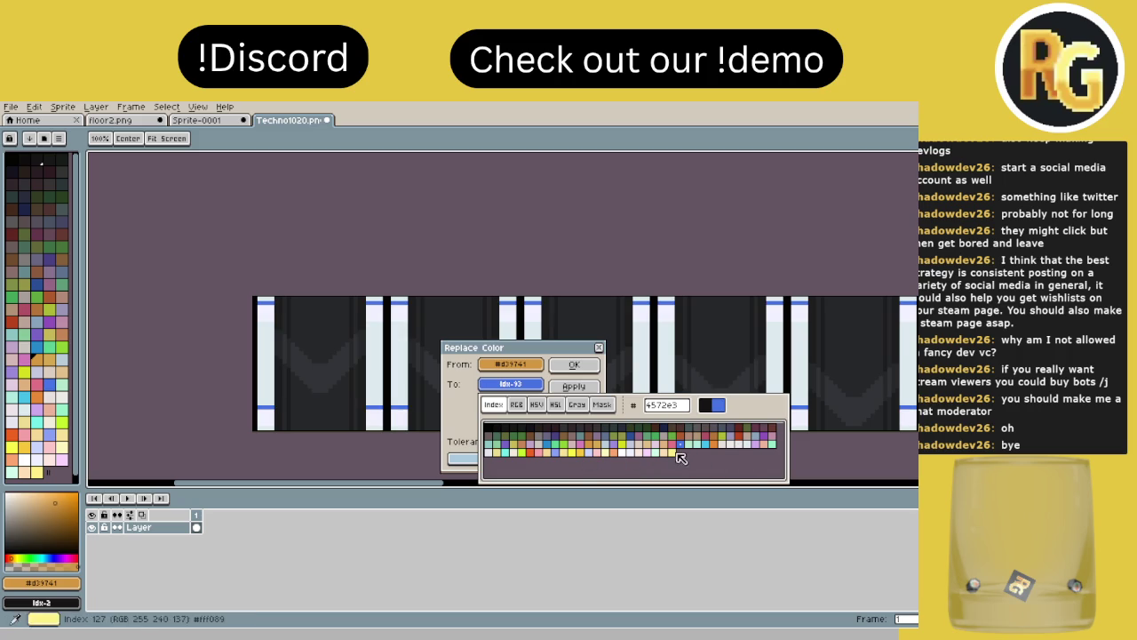
left_click(489, 453)
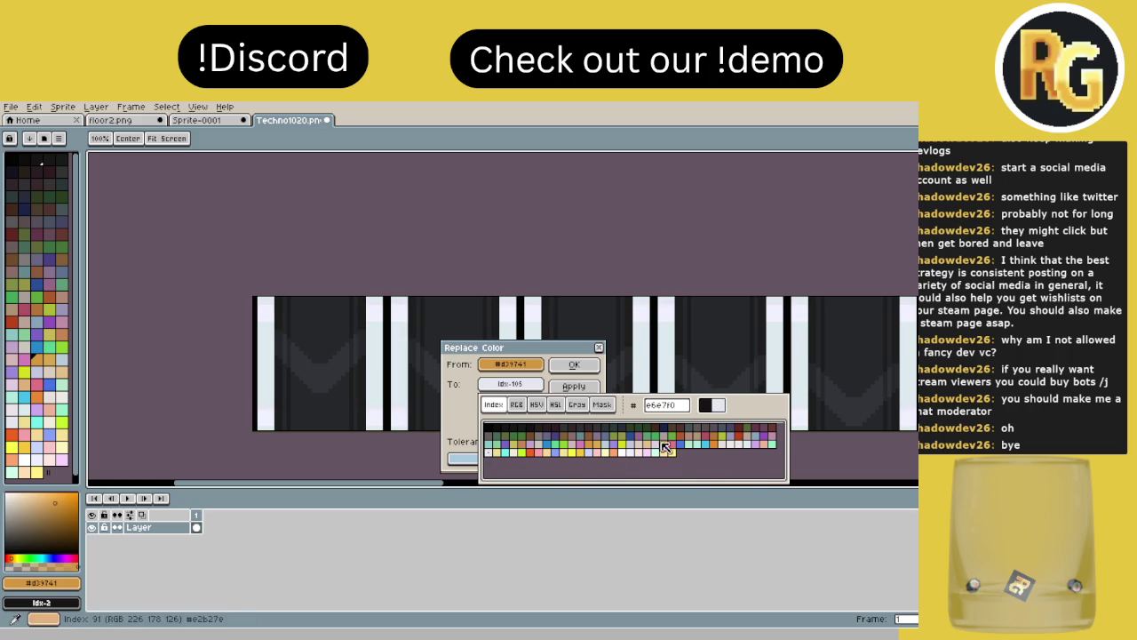
left_click(493, 427)
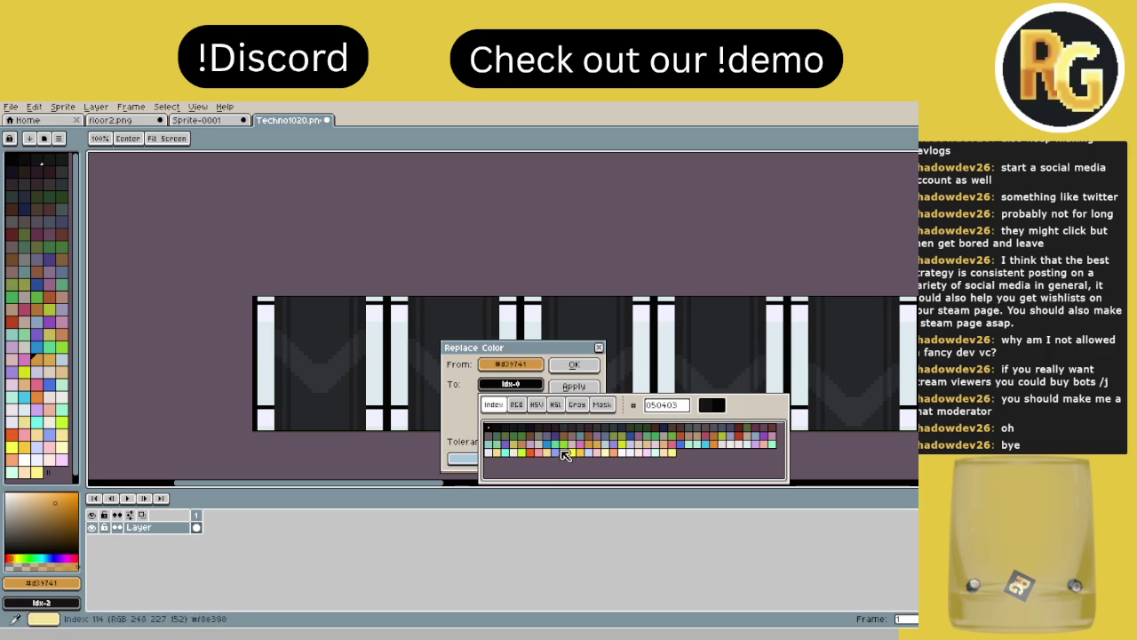